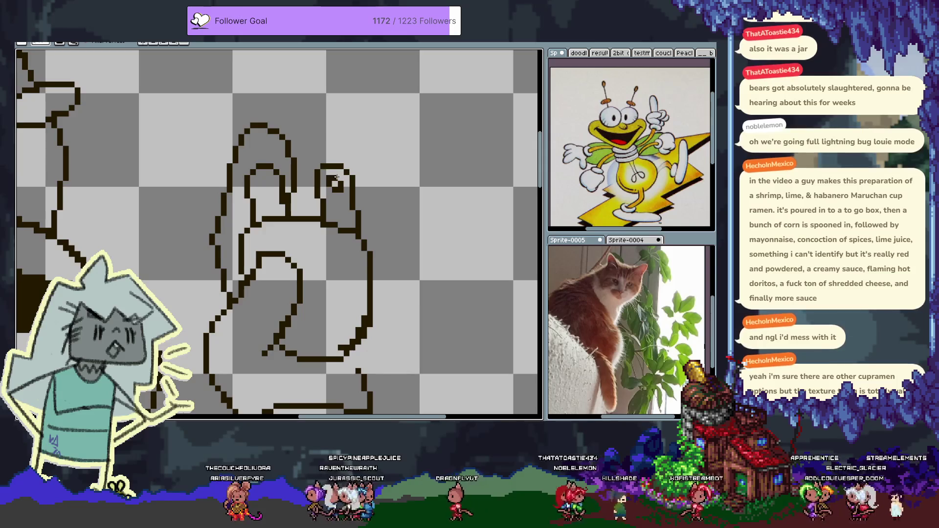
- Add one black pixel above the dark dot in the raised hand, then switch to the Eyedropper
left_click(336, 178)
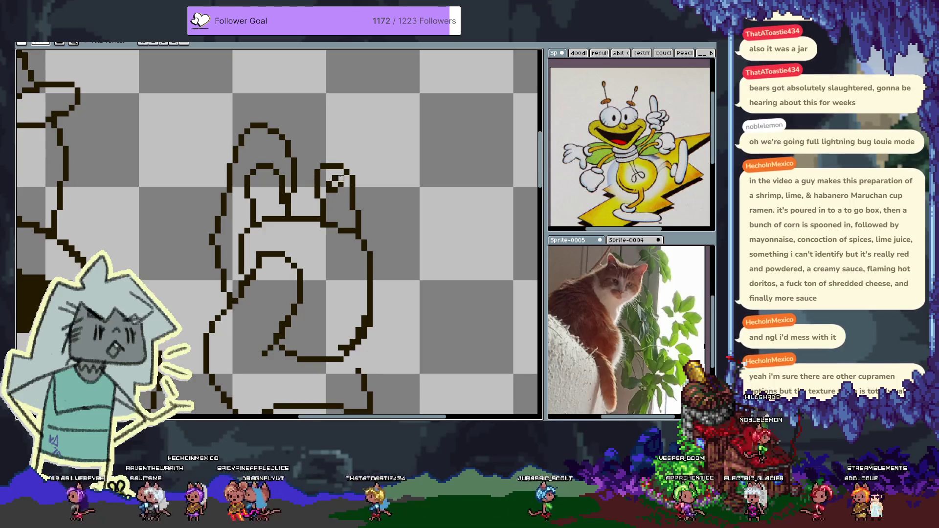
key("i")
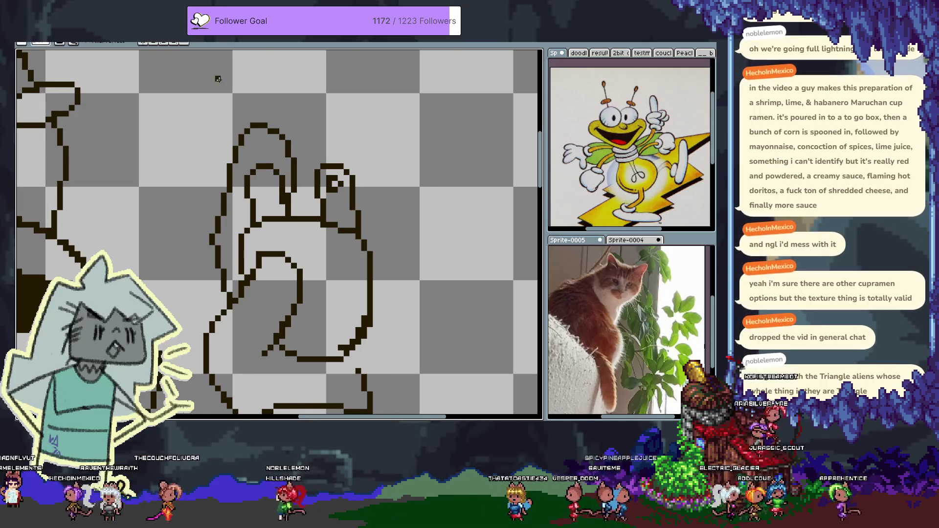
left_click_drag(270, 183, 307, 175)
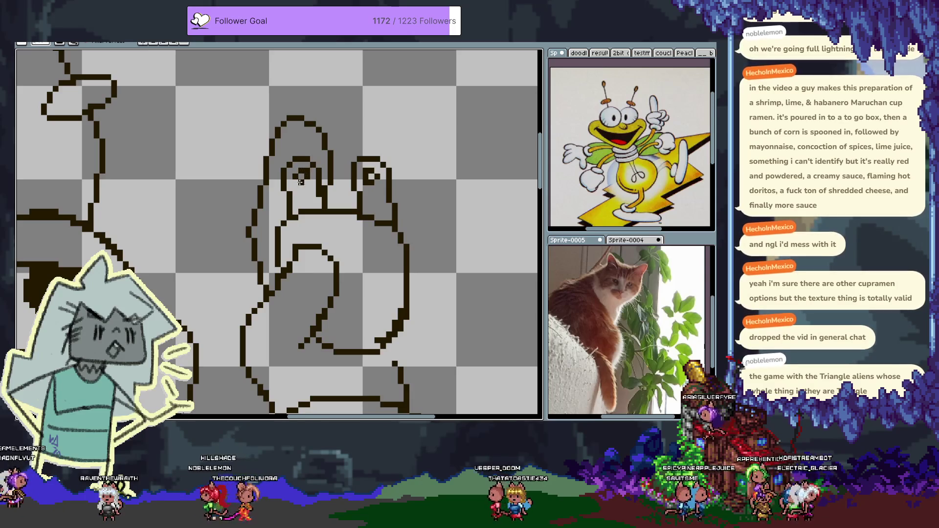
scroll(327, 227, "down", 2)
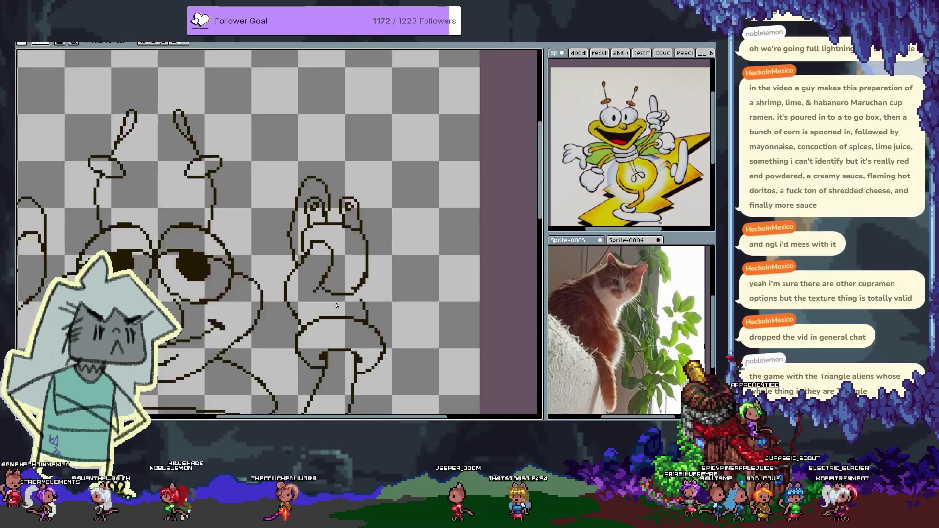
left_click_drag(335, 306, 348, 265)
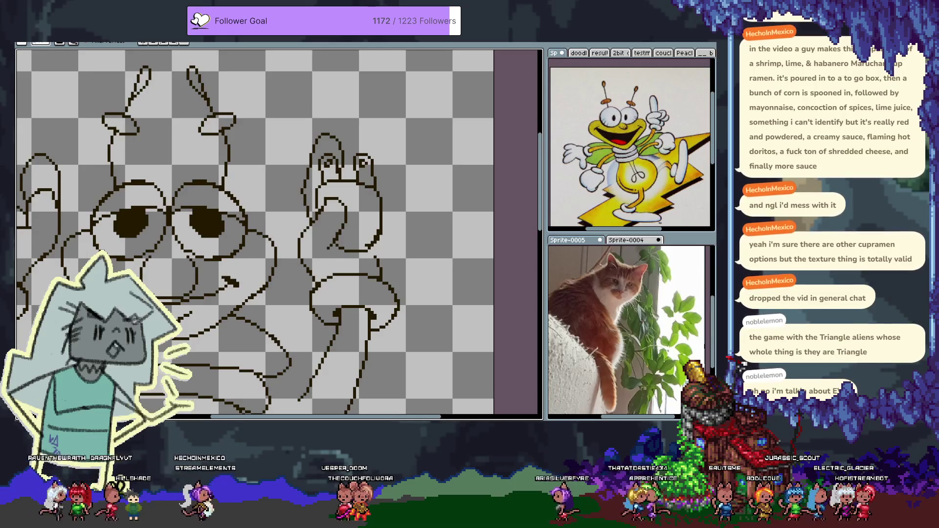
scroll(328, 134, "up", 1)
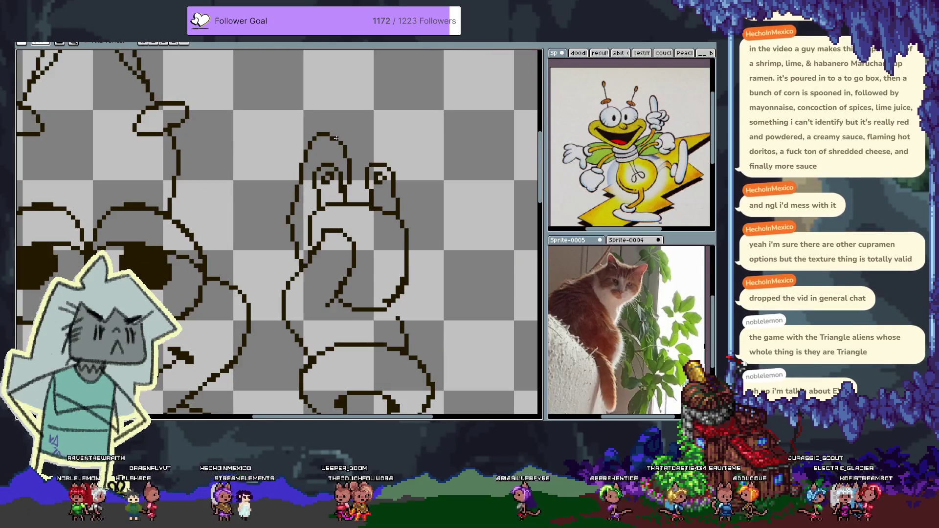
scroll(321, 160, "down", 1)
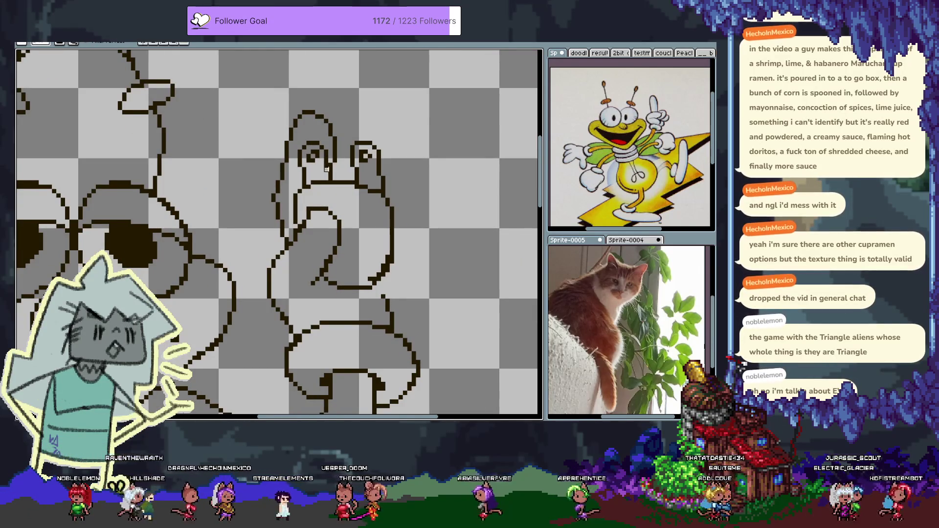
key("ctrl+z")
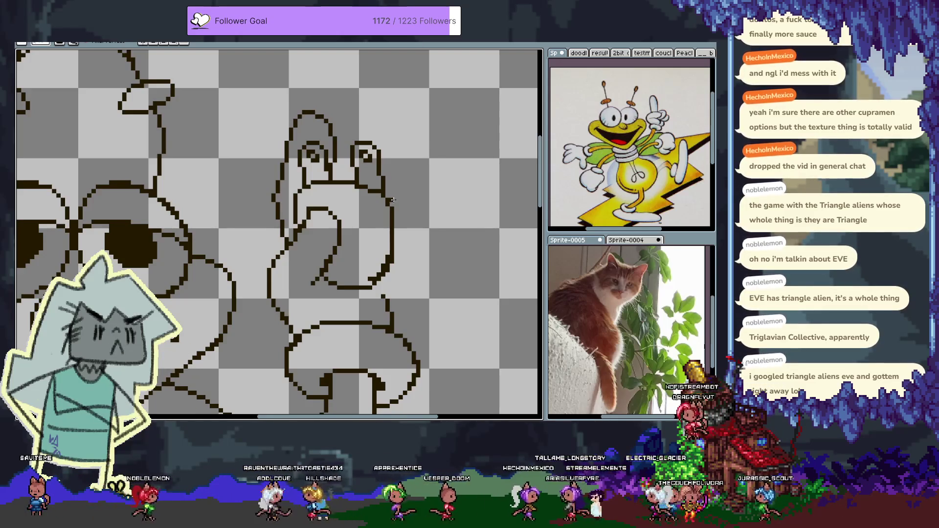
- Undo the stray strokes beside the raised hand and try a thumb loop, undoing the oversized one
key("ctrl+z")
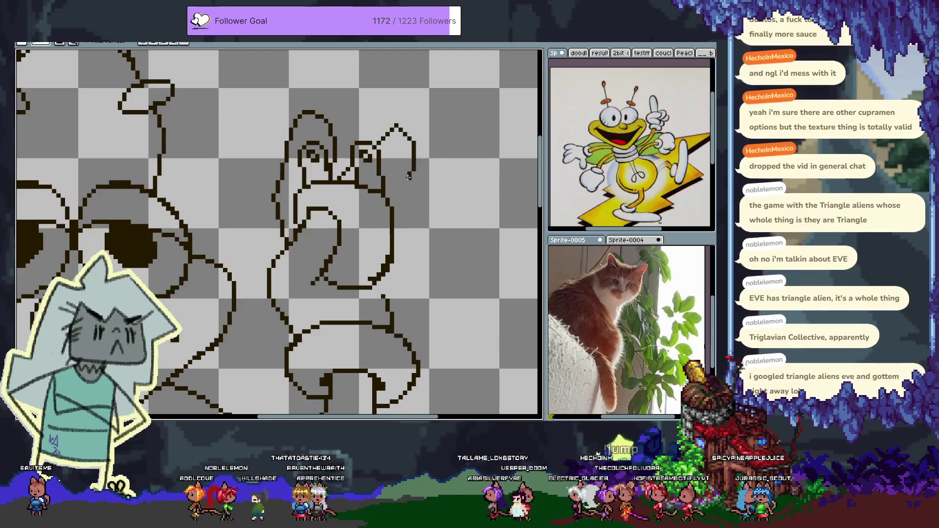
key("ctrl+z")
left_click_drag(377, 142, 411, 130)
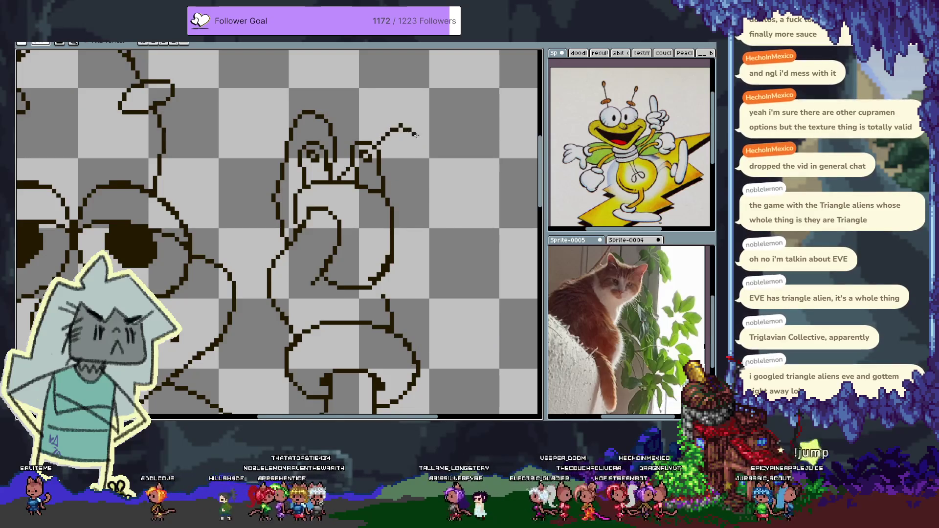
key("ctrl+z")
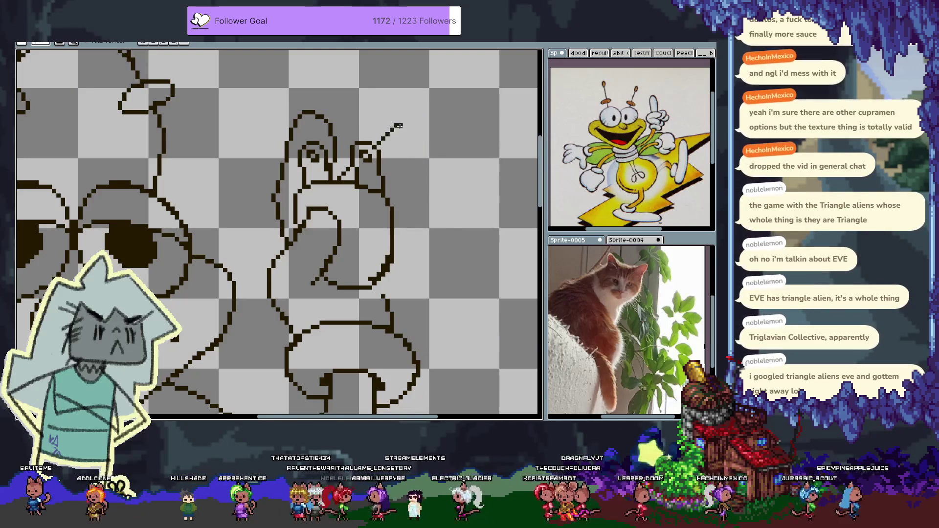
scroll(387, 201, "down", 2)
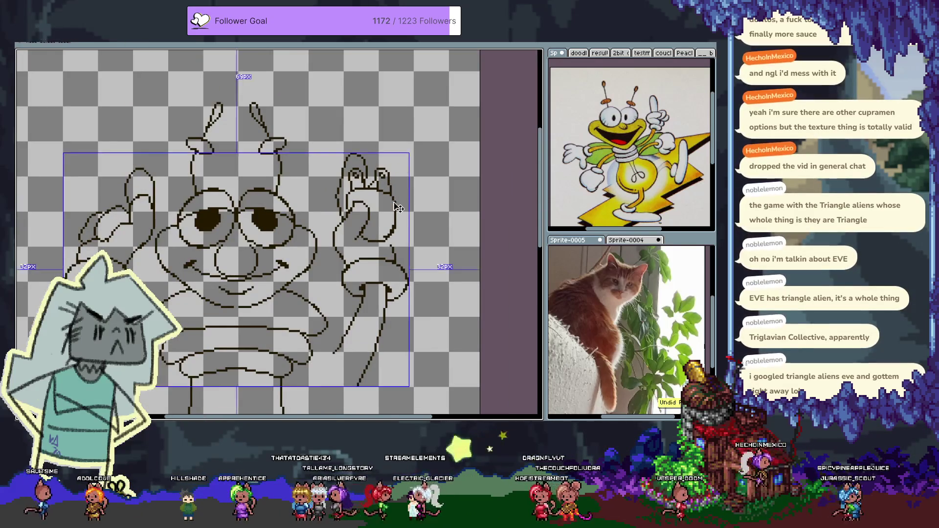
mouse_move(392, 194)
left_mouse_down()
mouse_move(390, 168)
mouse_move(391, 199)
mouse_move(399, 189)
left_mouse_up()
key("ctrl+z")
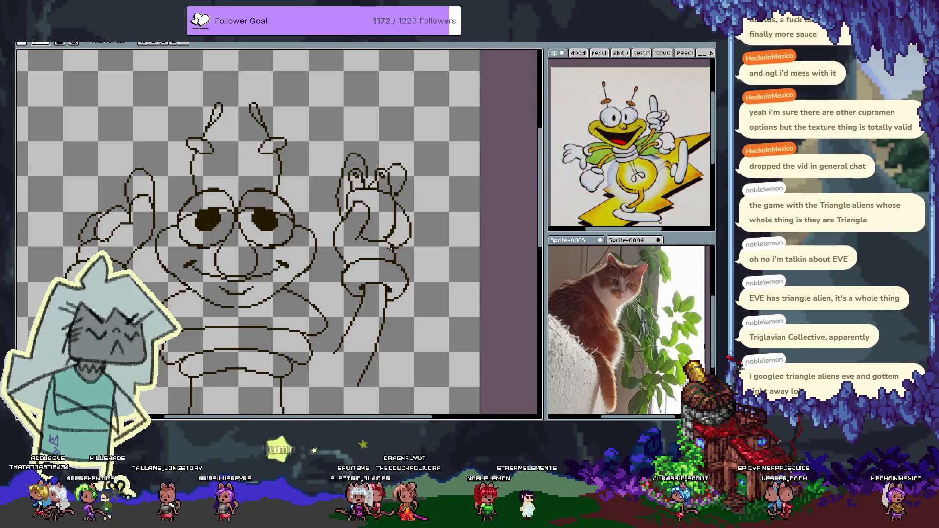
- Redraw the tail's bottom outline as a sweeping curve rising on the right
scroll(385, 251, "down", 3)
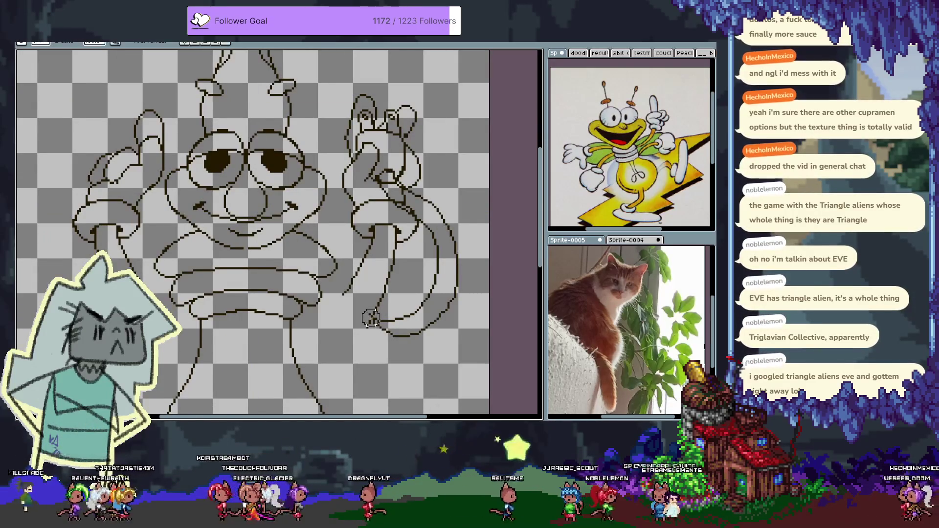
mouse_move(374, 327)
left_mouse_down()
mouse_move(386, 338)
mouse_move(433, 322)
left_mouse_up()
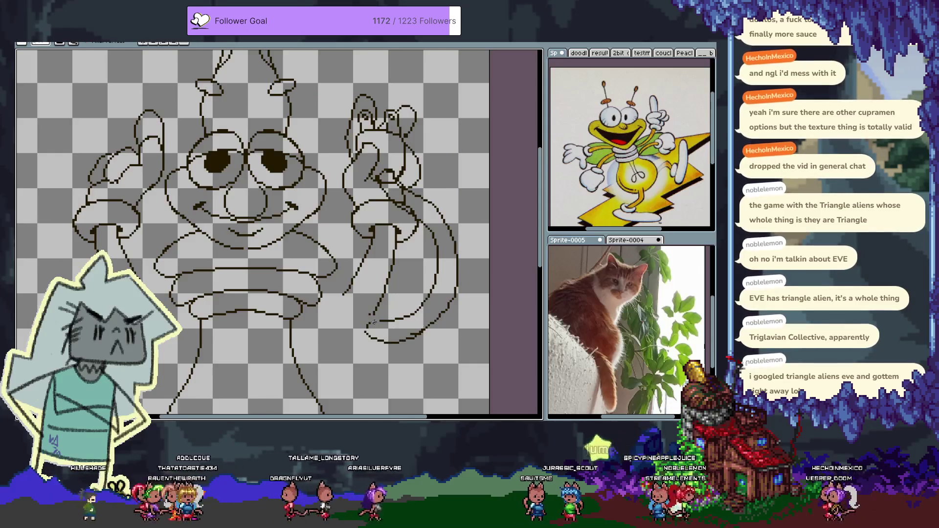
key("ctrl+z")
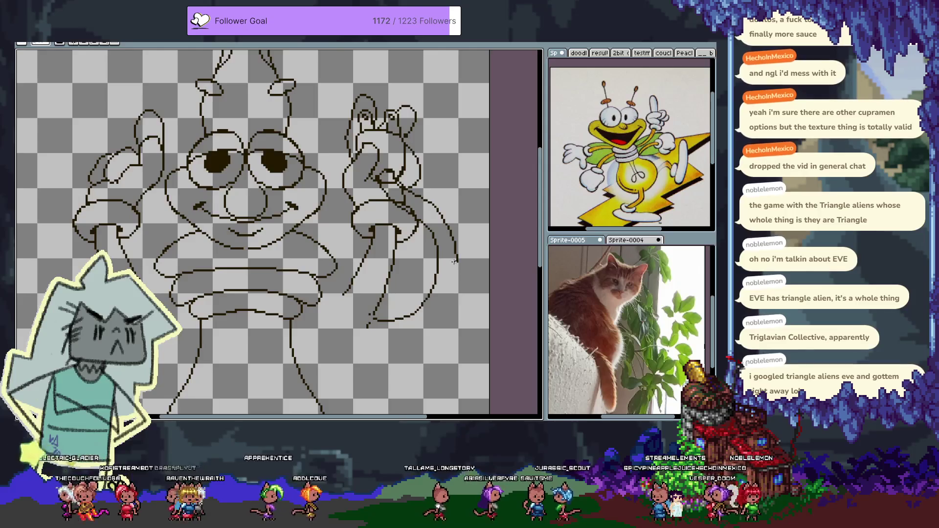
left_click_drag(361, 334, 458, 323)
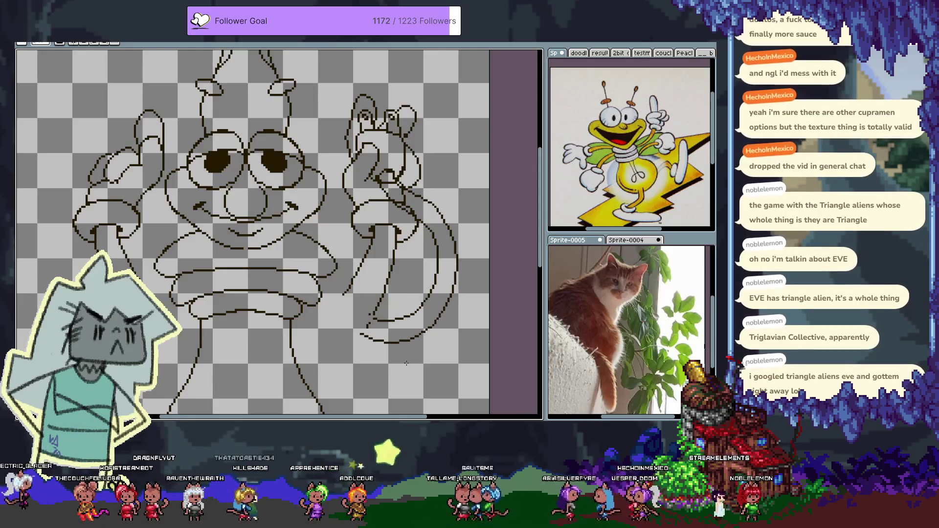
mouse_move(314, 352)
left_mouse_down()
mouse_move(398, 273)
mouse_move(387, 215)
mouse_move(377, 244)
mouse_move(333, 270)
left_mouse_up()
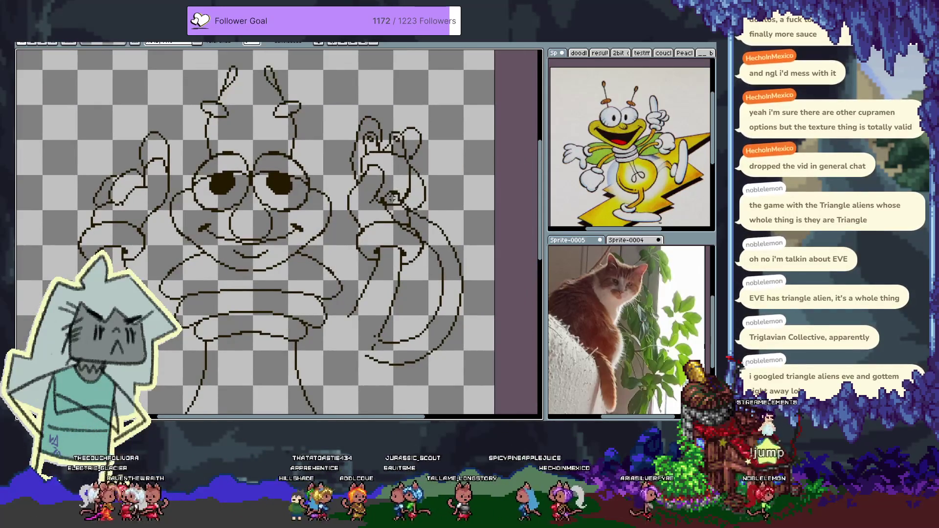
- Position the vertical symmetry line straight down the centre of Louie's face
key("e")
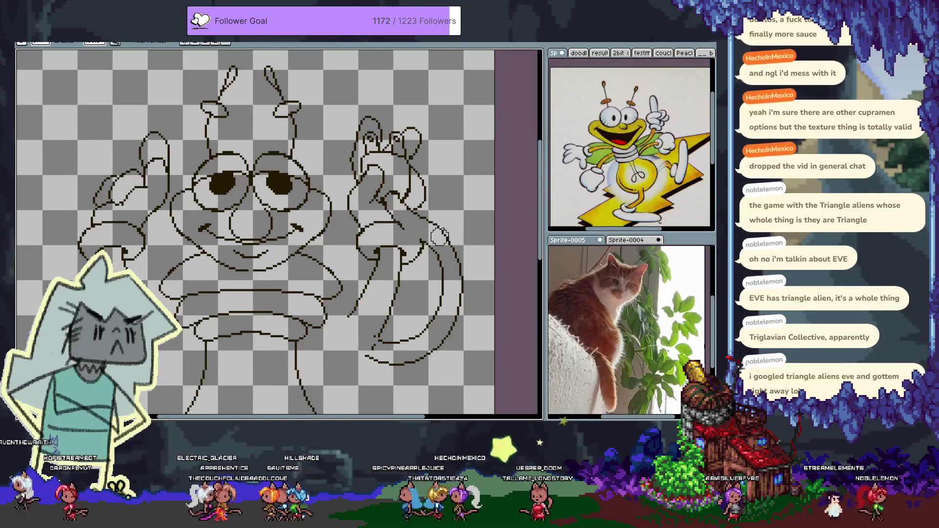
key("b")
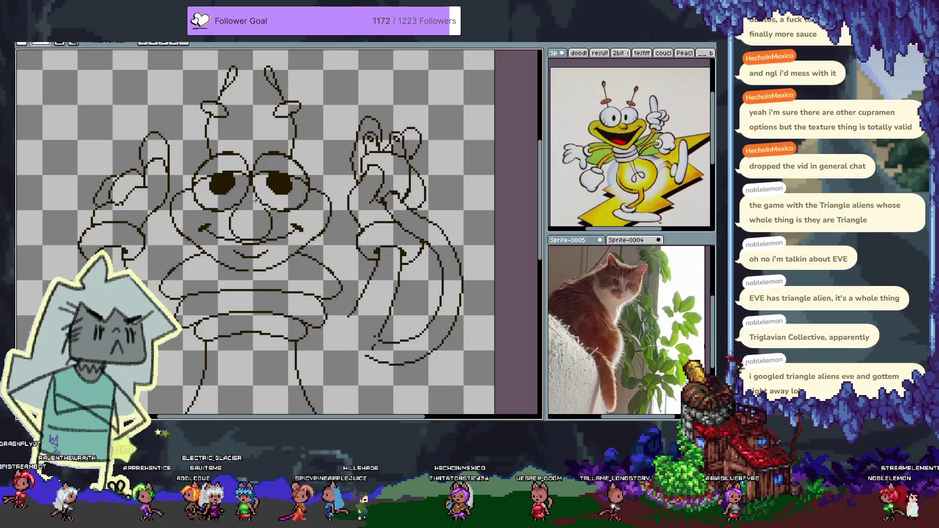
left_click_drag(159, 66, 342, 413)
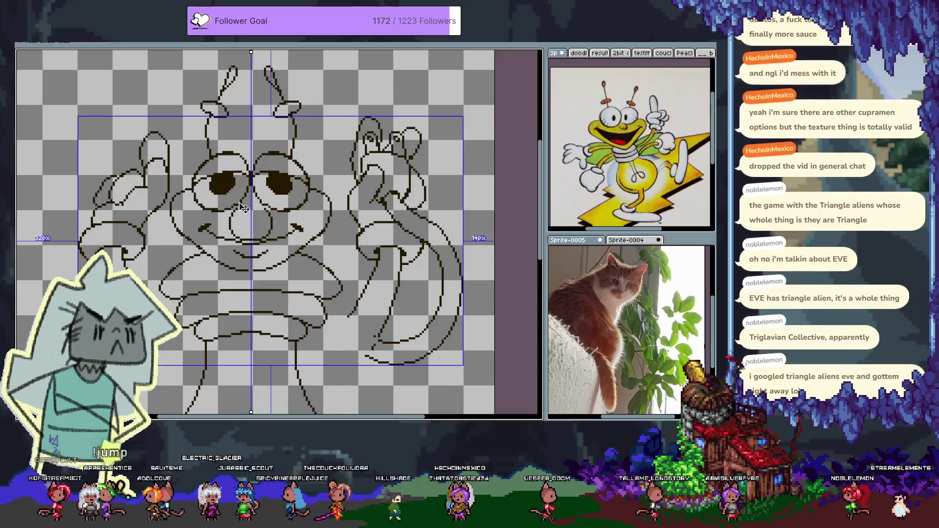
- Confirm the centre mirror line and zoom in close on Louie's eyes
key("ctrl+d")
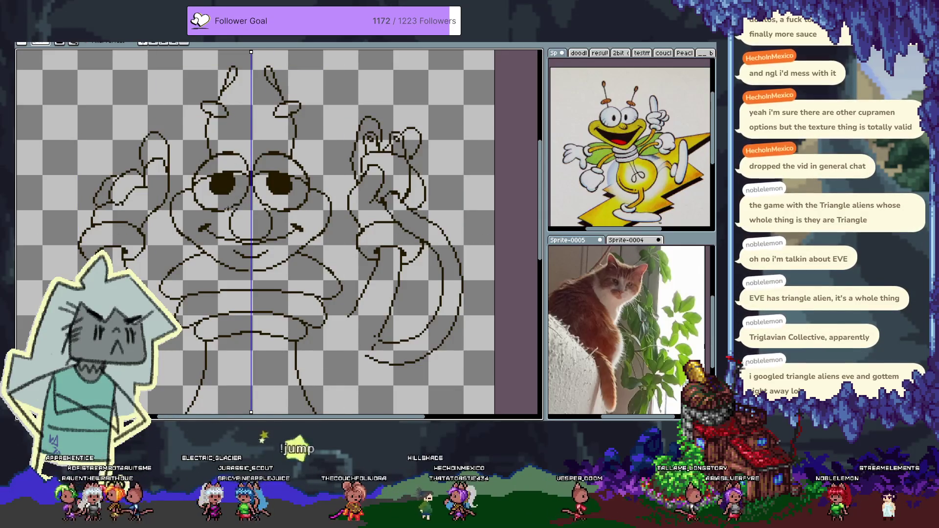
left_click_drag(250, 225, 295, 198)
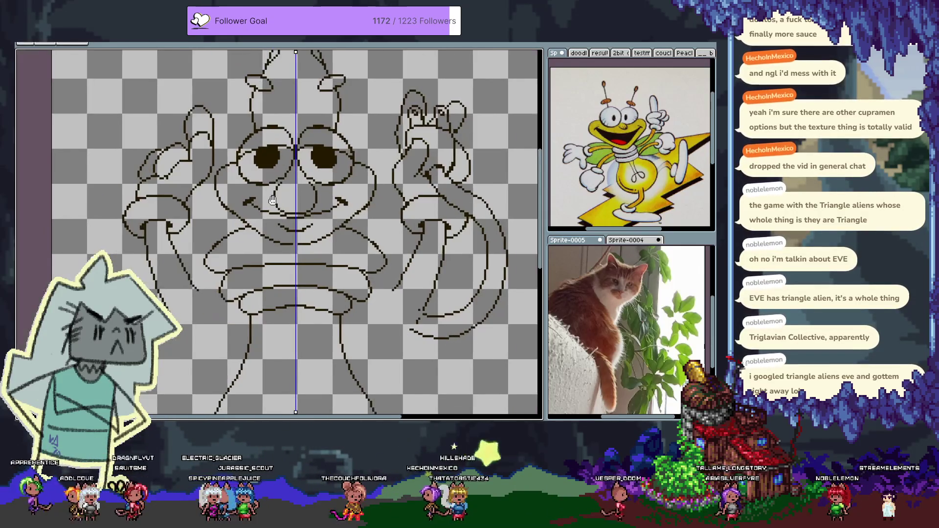
scroll(243, 173, "up", 1)
scroll(229, 205, "up", 1)
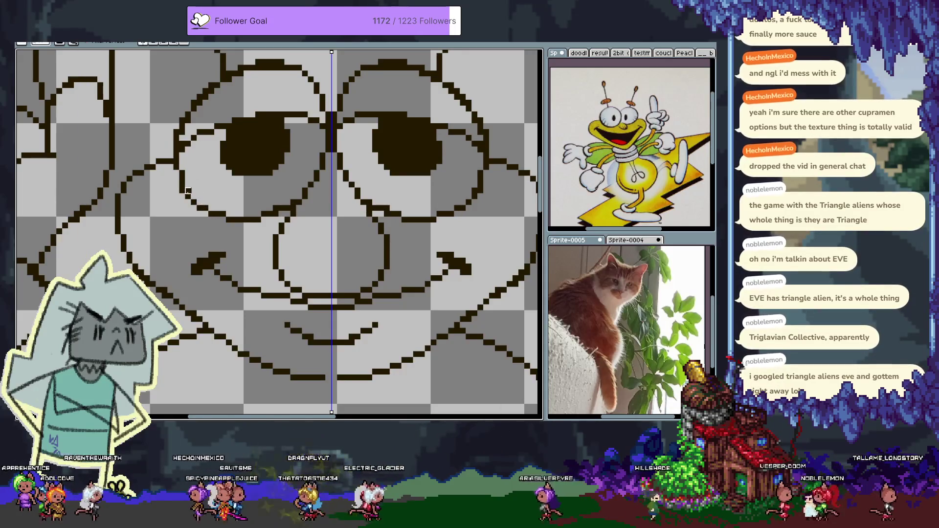
- Draw mirrored diagonal shading in both eyes, then hatch the nose with symmetry off
left_click_drag(190, 196, 221, 178)
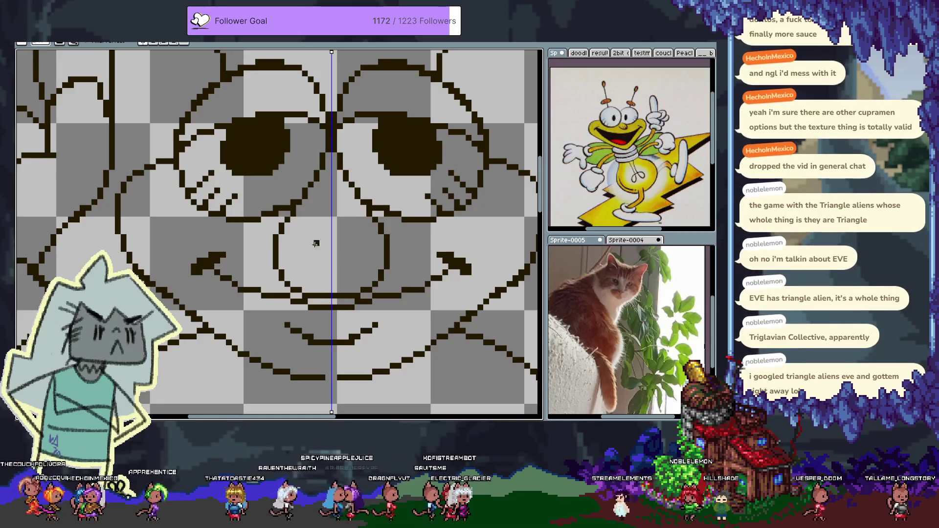
left_click(146, 45)
mouse_move(341, 288)
left_mouse_down()
mouse_move(332, 269)
mouse_move(367, 288)
left_mouse_up()
left_click_drag(361, 252, 376, 261)
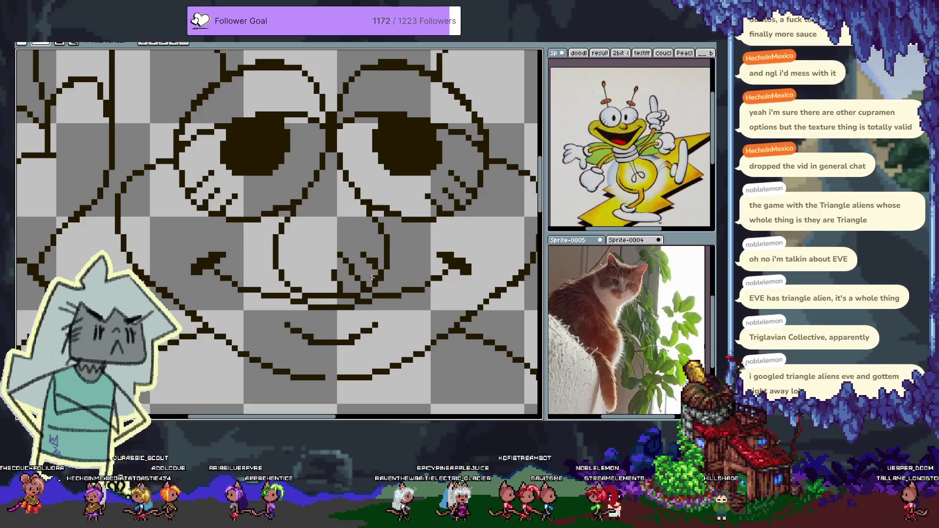
- Undo the last nose stroke and zoom out to show the mouth and body
key("ctrl+z")
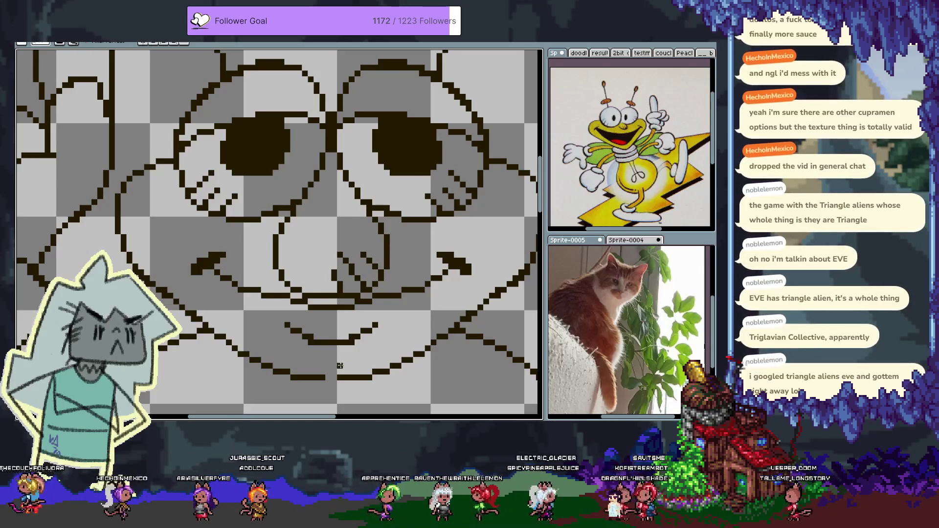
left_click_drag(344, 365, 367, 259)
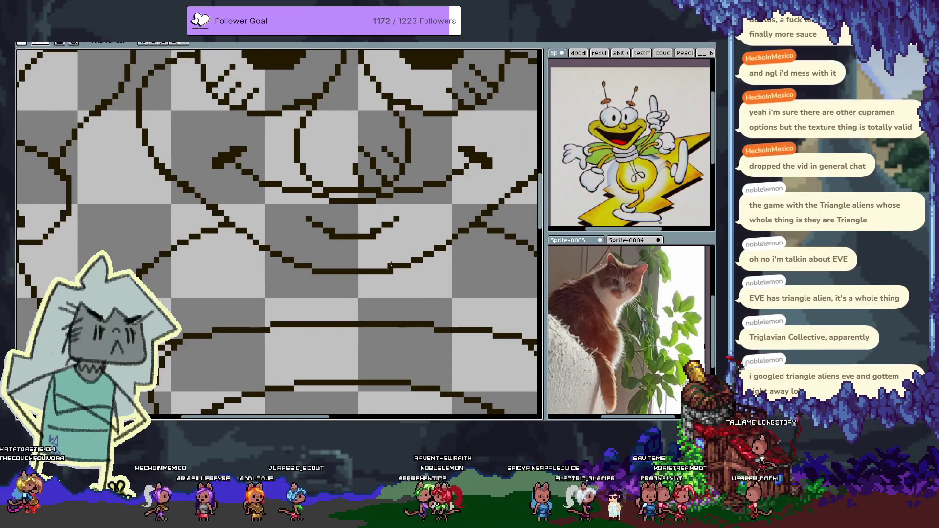
scroll(389, 264, "down", 3)
scroll(353, 301, "up", 1)
scroll(353, 301, "right", 4)
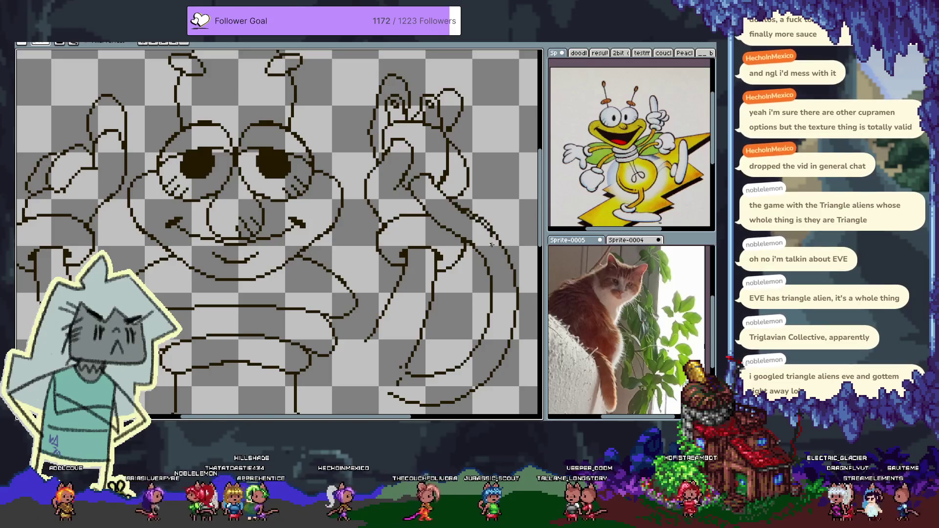
- Undo the last stroke and redraw the finger outline on the right raised hand
key("ctrl+z")
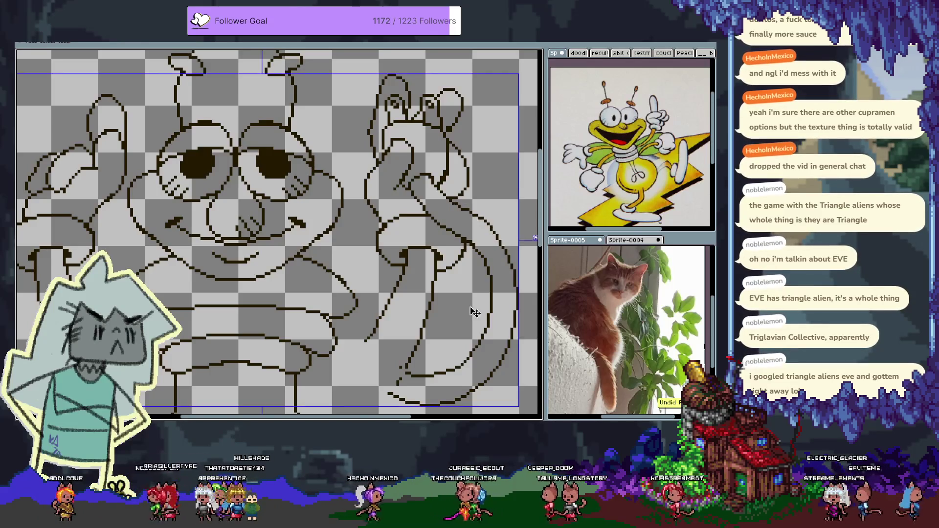
left_click_drag(470, 307, 350, 201)
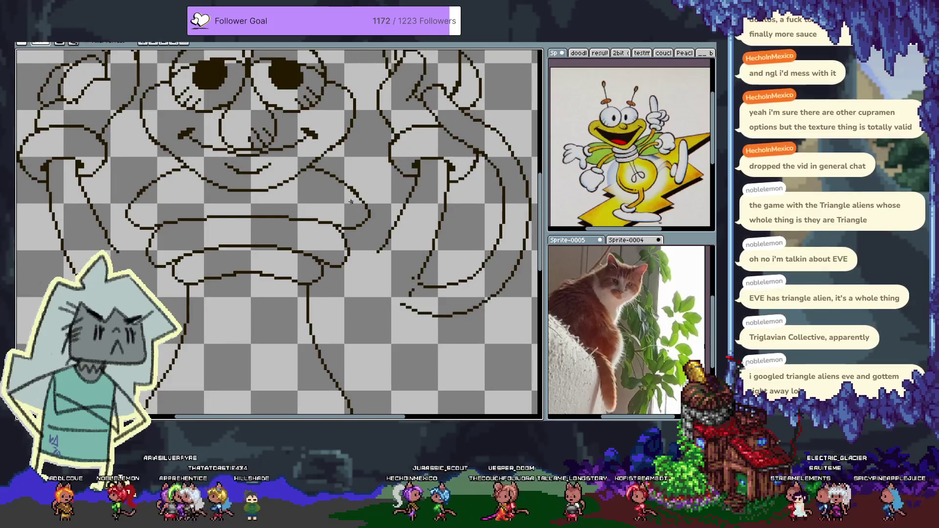
scroll(311, 213, "down", 1)
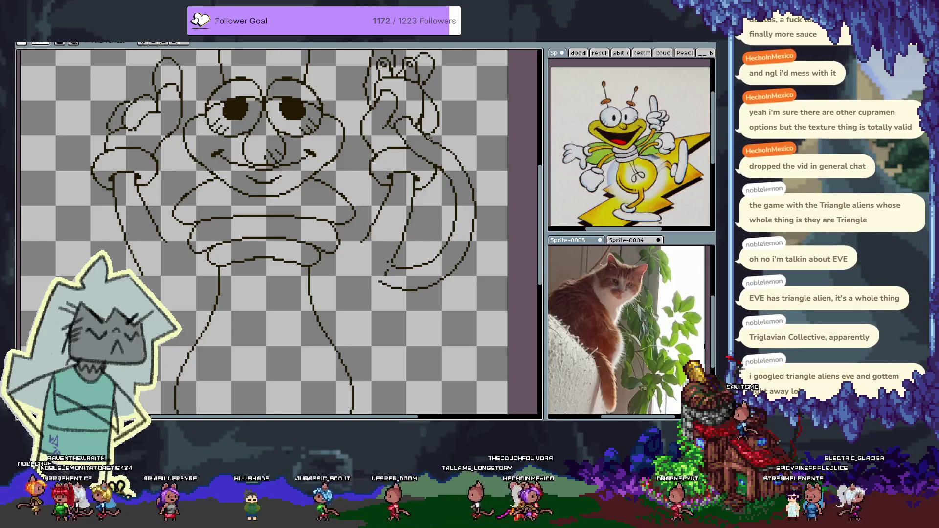
key("b")
mouse_move(426, 90)
left_mouse_down()
mouse_move(430, 115)
mouse_move(443, 102)
left_mouse_up()
key("m")
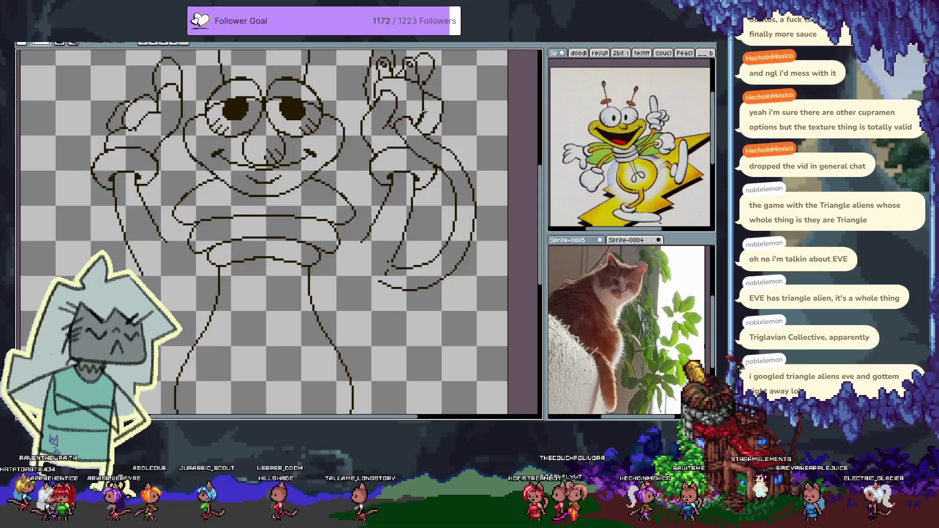
key("ctrl")
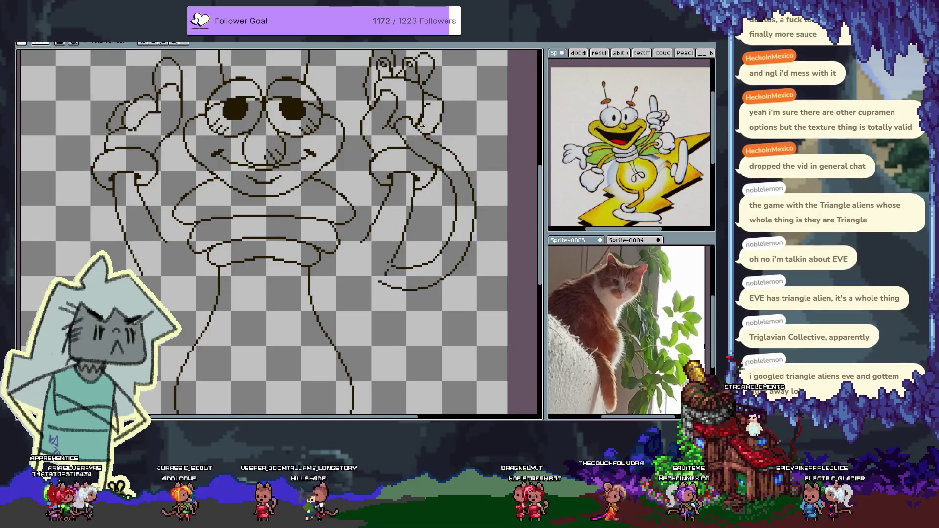
- Draw a diagonal leg line running down-left from Louie's collar
mouse_move(337, 224)
left_mouse_down()
mouse_move(380, 281)
mouse_move(400, 225)
left_mouse_up()
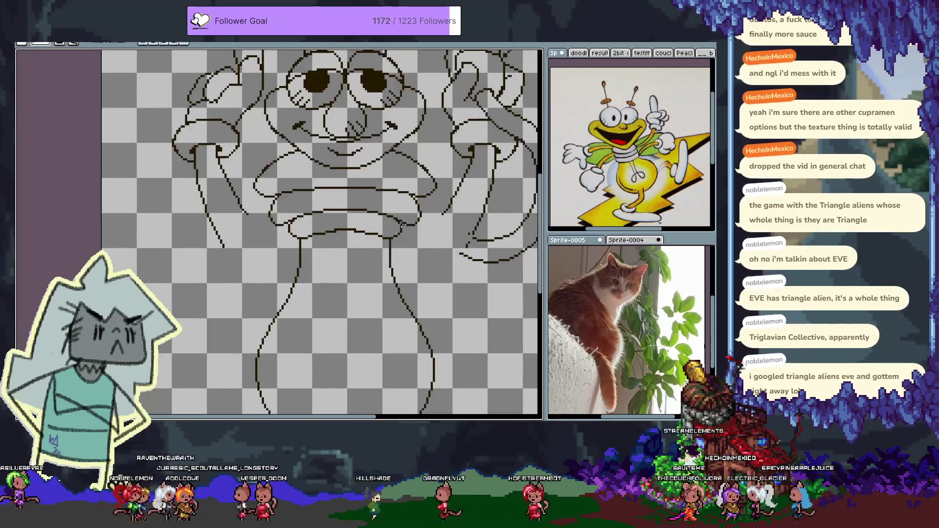
scroll(404, 221, "down", 2)
scroll(352, 221, "up", 1)
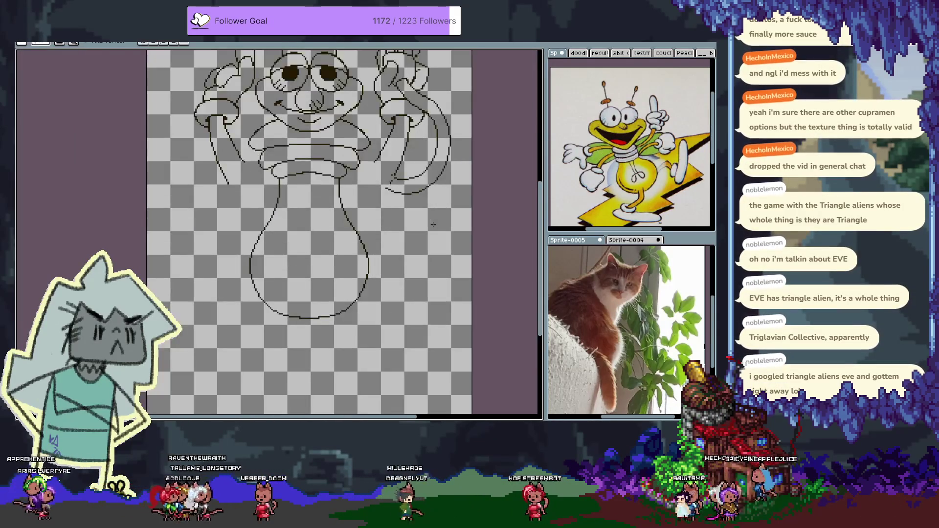
left_click_drag(351, 221, 386, 212)
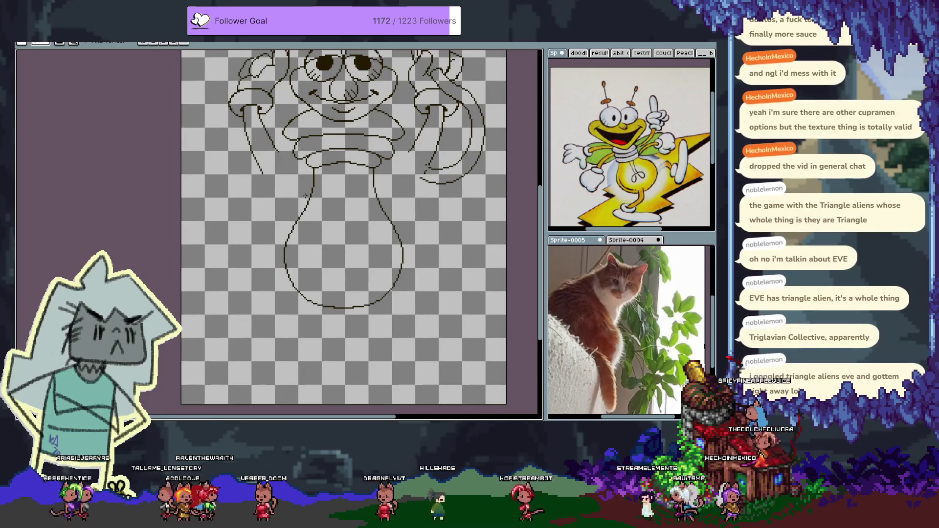
mouse_move(294, 156)
left_mouse_down()
mouse_move(240, 212)
mouse_move(275, 272)
left_mouse_up()
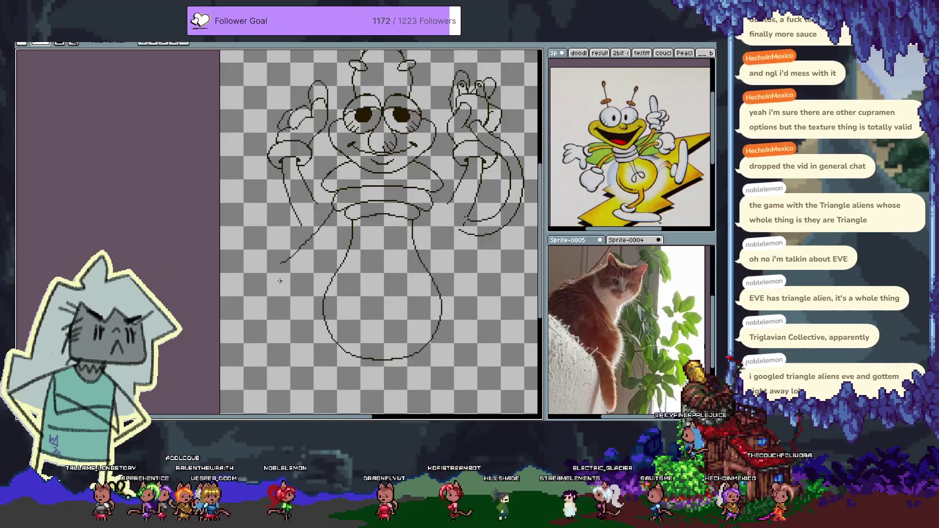
key("ctrl+alt+c")
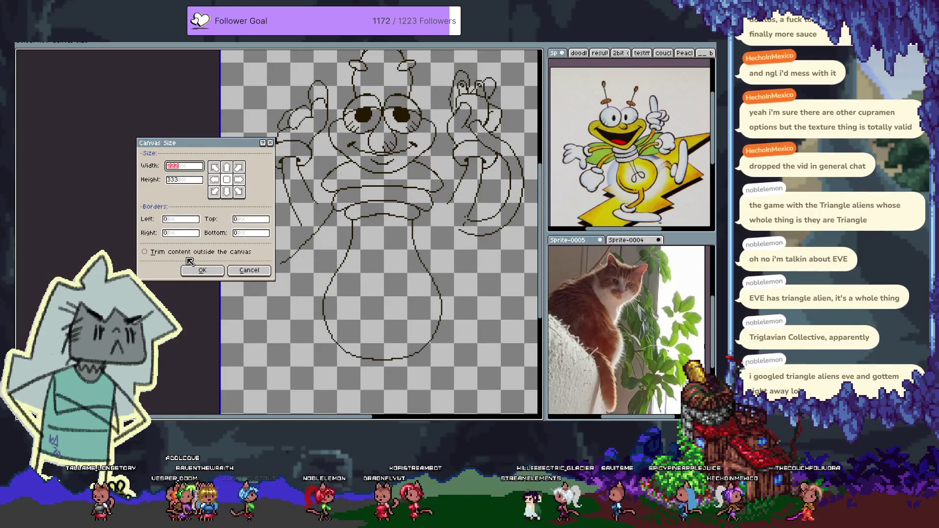
- Set the canvas width to 333 px
type("333")
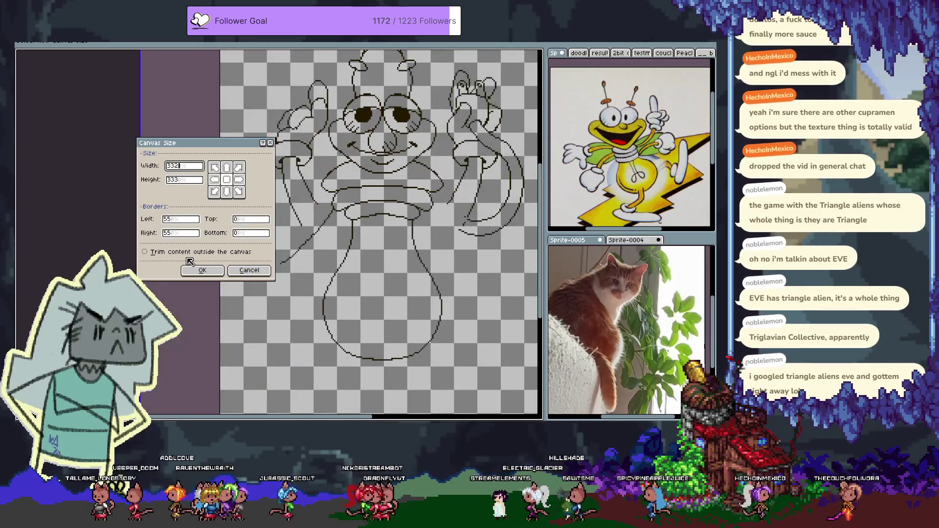
key("Return")
scroll(186, 257, "right", 3)
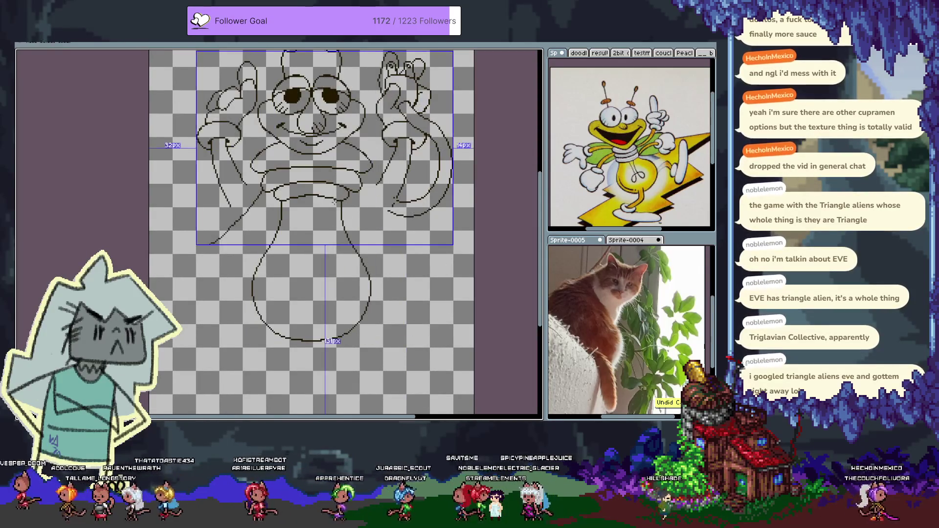
- Undo the last leg line and draw a curved stroke closing the foot loop
key("b")
key("l")
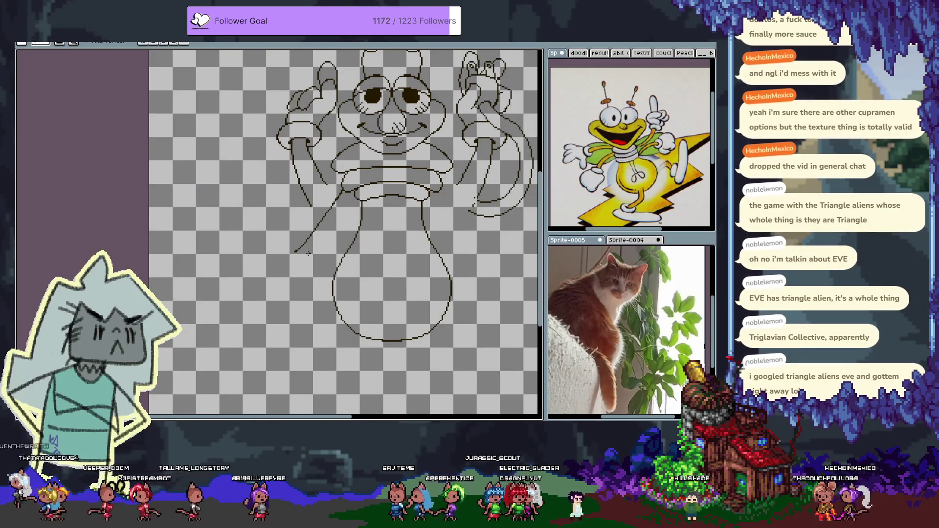
key("ctrl+z")
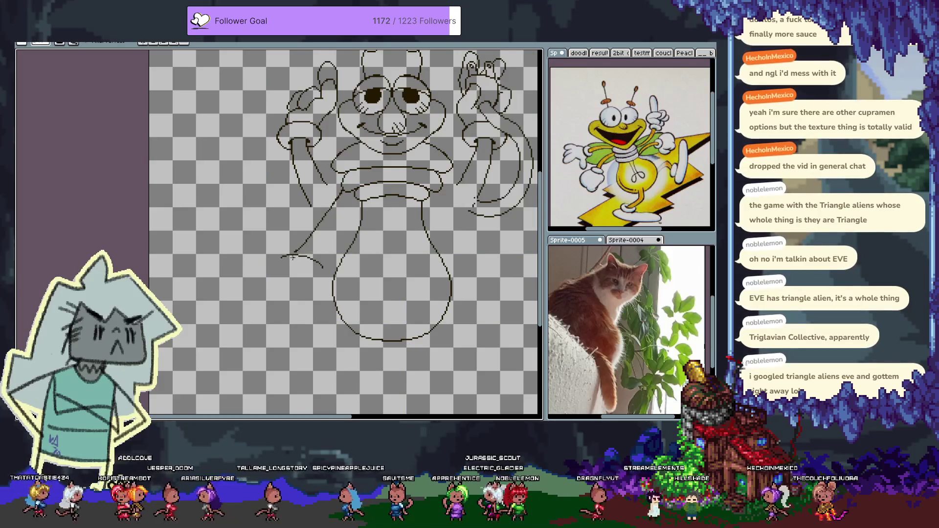
left_click_drag(283, 262, 321, 270)
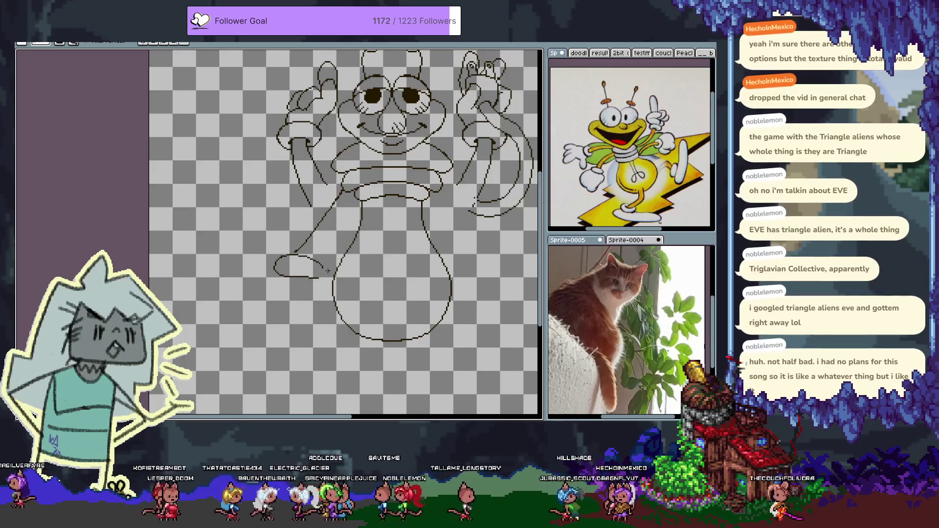
- Try a curved tail trailing from the shoe, then undo it
mouse_move(328, 272)
left_mouse_down()
mouse_move(321, 247)
mouse_move(303, 253)
left_mouse_up()
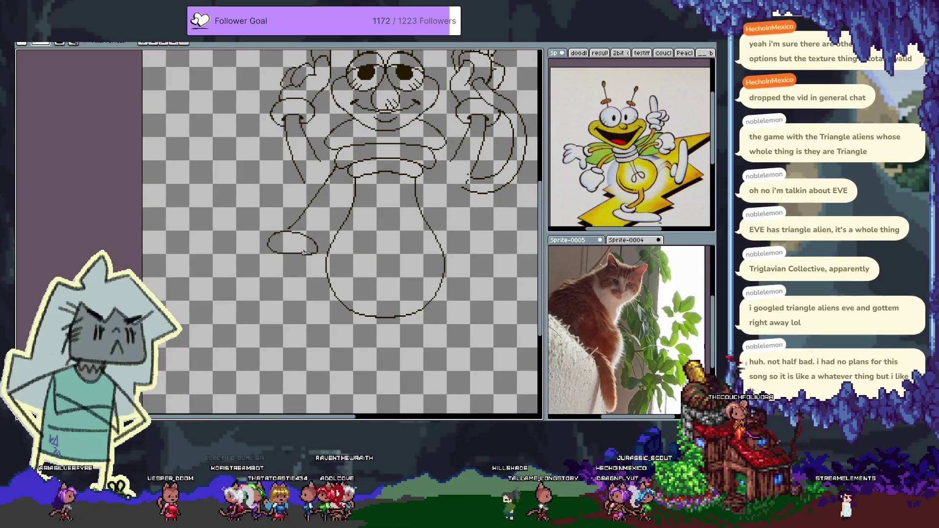
mouse_move(268, 243)
left_mouse_down()
mouse_move(234, 274)
mouse_move(236, 296)
mouse_move(262, 291)
mouse_move(271, 247)
left_mouse_up()
key("ctrl+z")
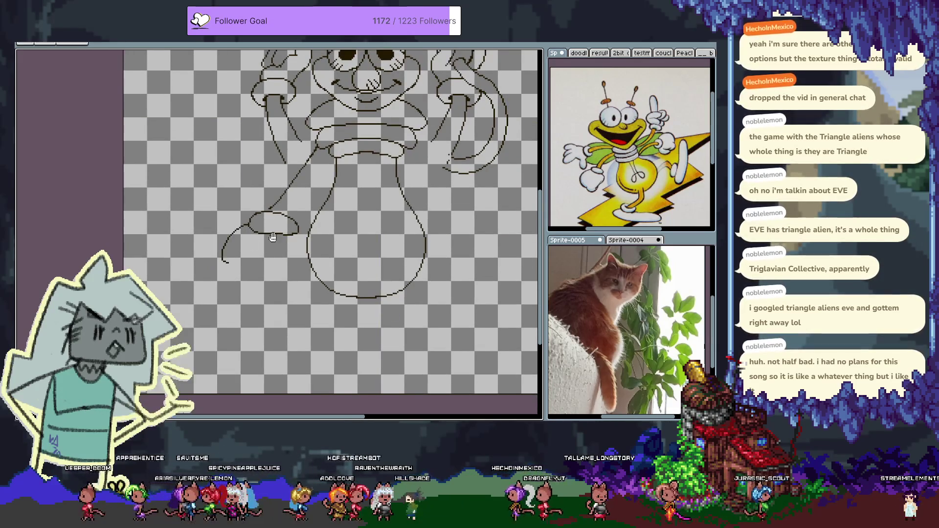
key("ctrl+z")
scroll(271, 247, "up", 1)
scroll(242, 272, "down", 1)
- Extend the left leg down and outline the shoe with a right-side hook and closed bottom
left_click_drag(225, 310, 226, 326)
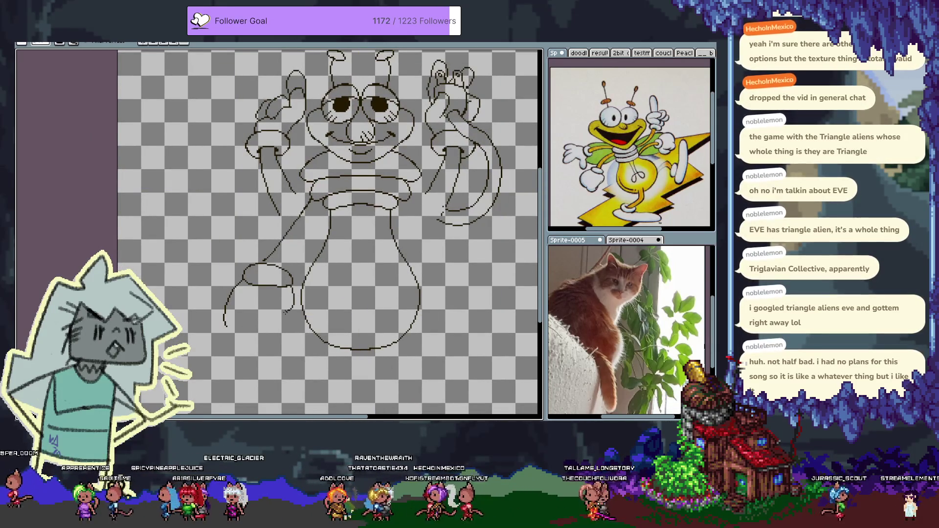
left_click_drag(292, 307, 284, 307)
scroll(290, 336, "up", 1)
scroll(265, 310, "down", 1)
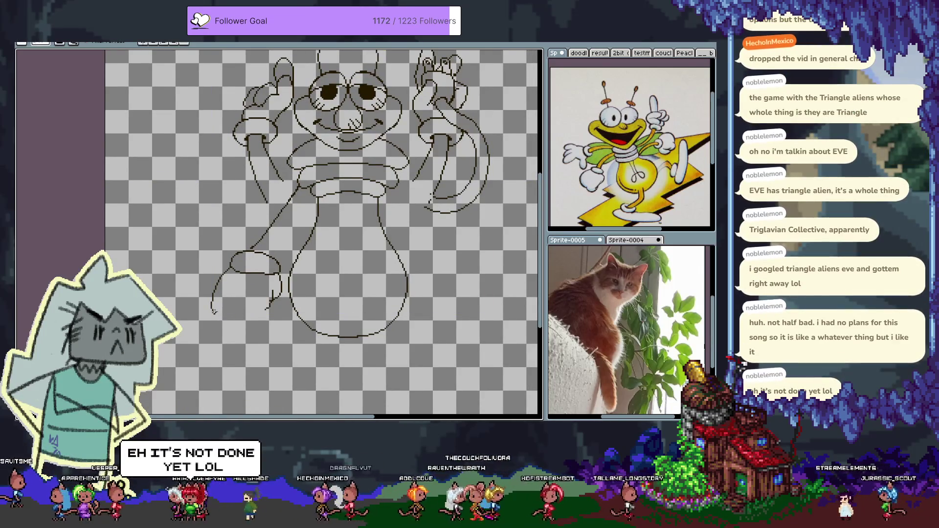
left_click_drag(214, 312, 245, 323)
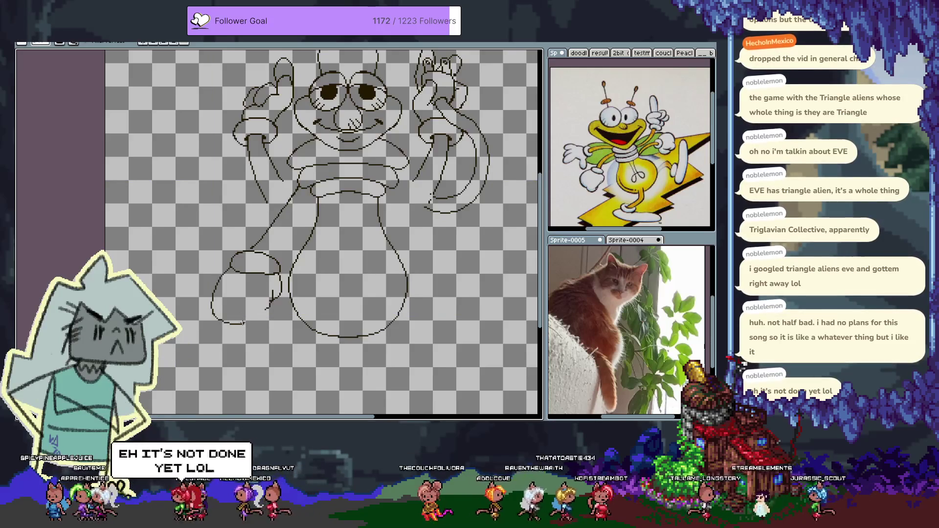
left_click_drag(244, 324, 279, 294)
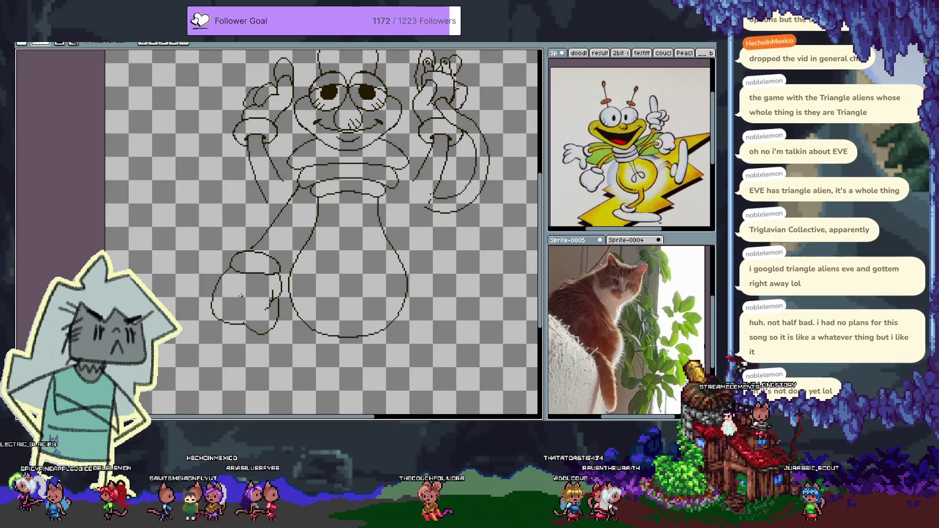
scroll(270, 310, "up", 3)
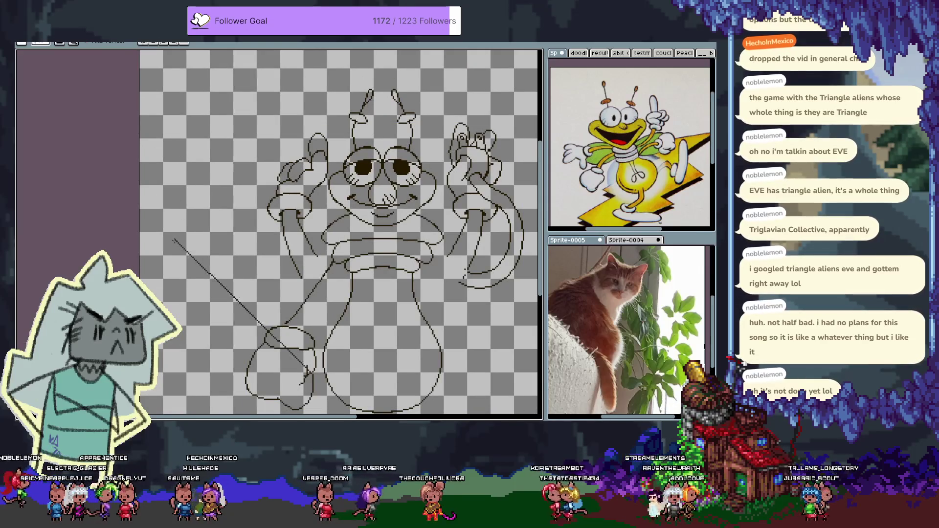
scroll(216, 165, "down", 2)
- Draw the kite's triangular top edges, redrawing the right edge down to the crossbar
key("ctrl+z")
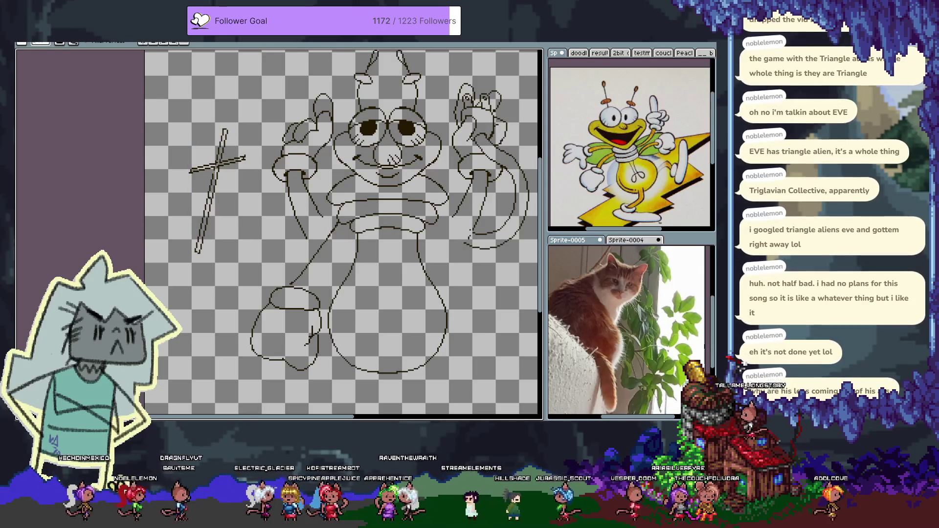
key("ctrl+z")
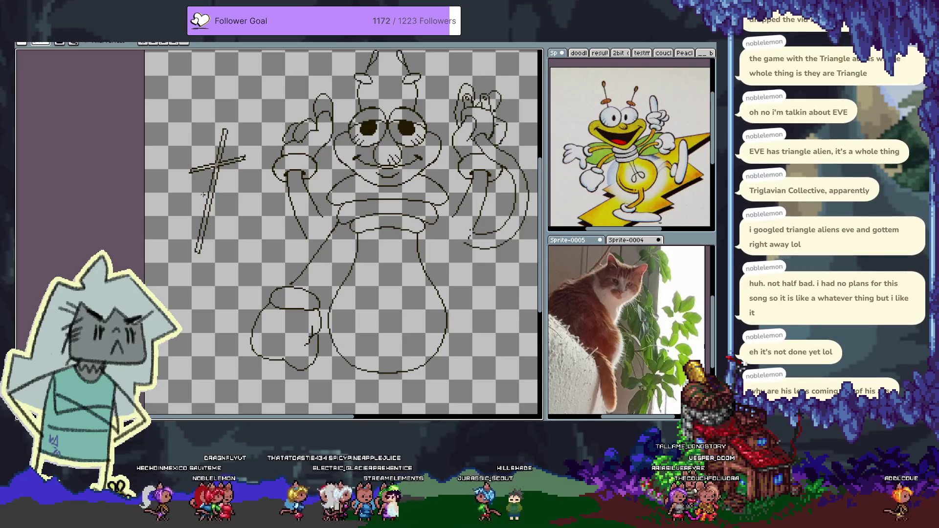
left_click_drag(191, 171, 225, 131)
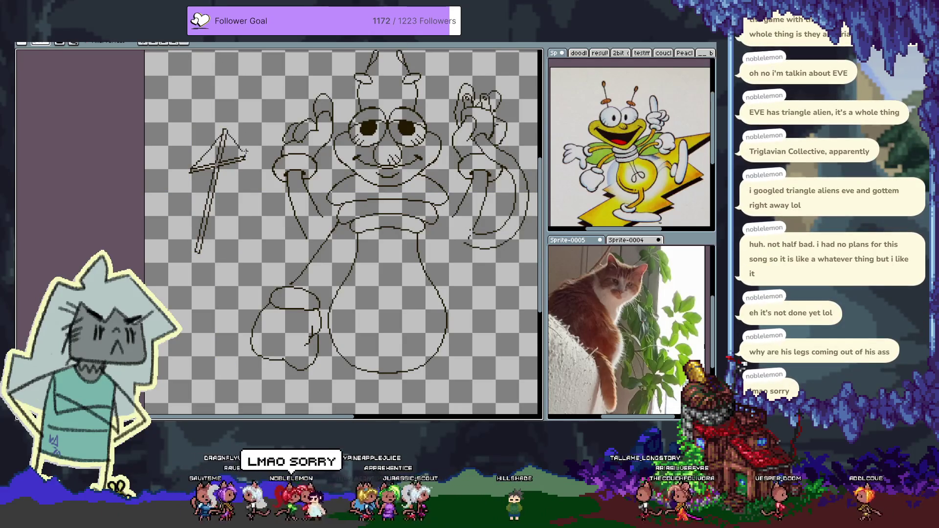
key("ctrl+z")
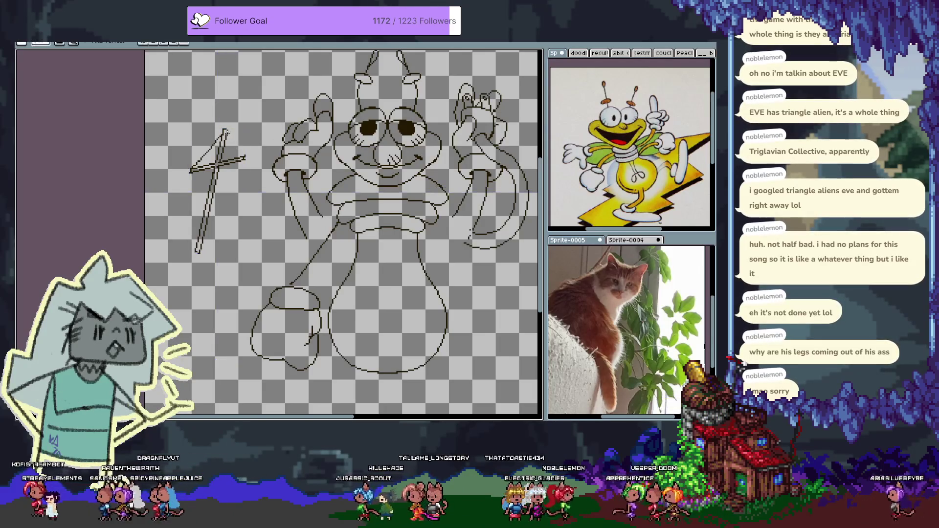
key("ctrl+z")
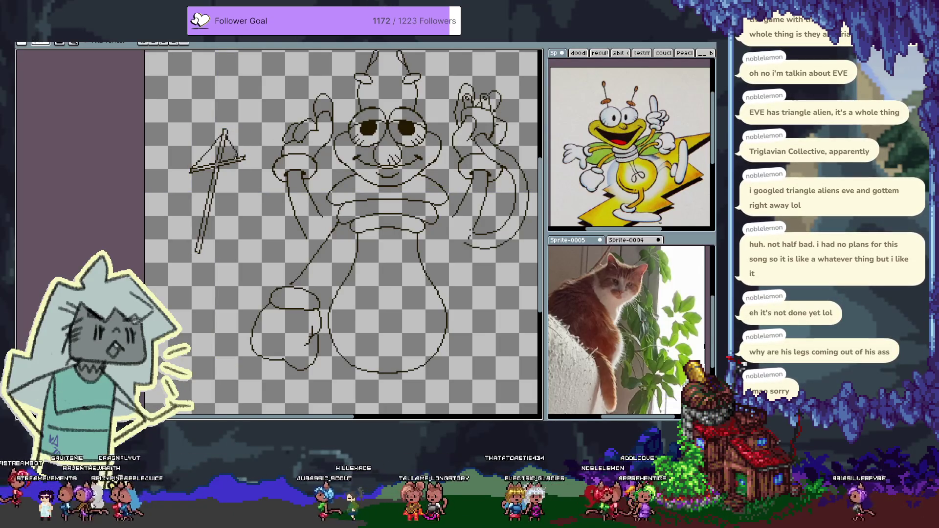
left_click_drag(225, 132, 243, 159)
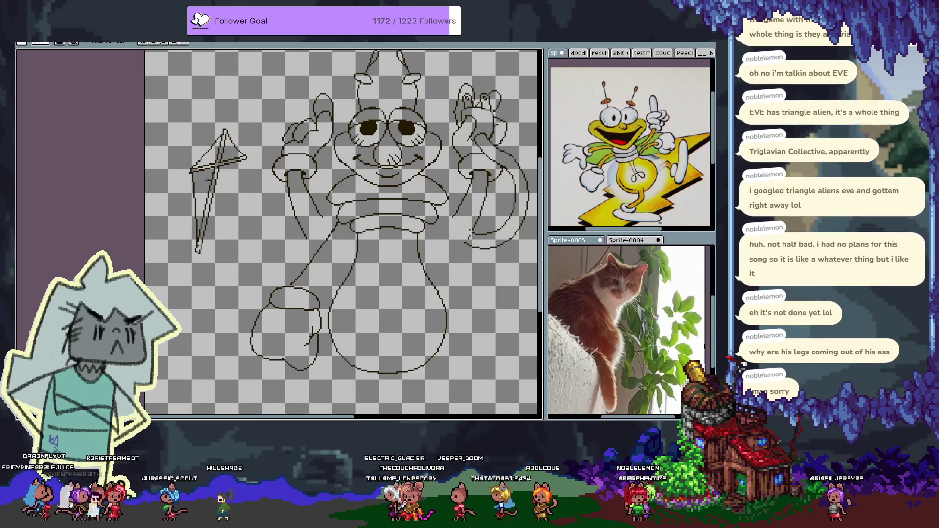
- Undo two stray kite strokes and add two lines along the kite's right side
key("ctrl+z")
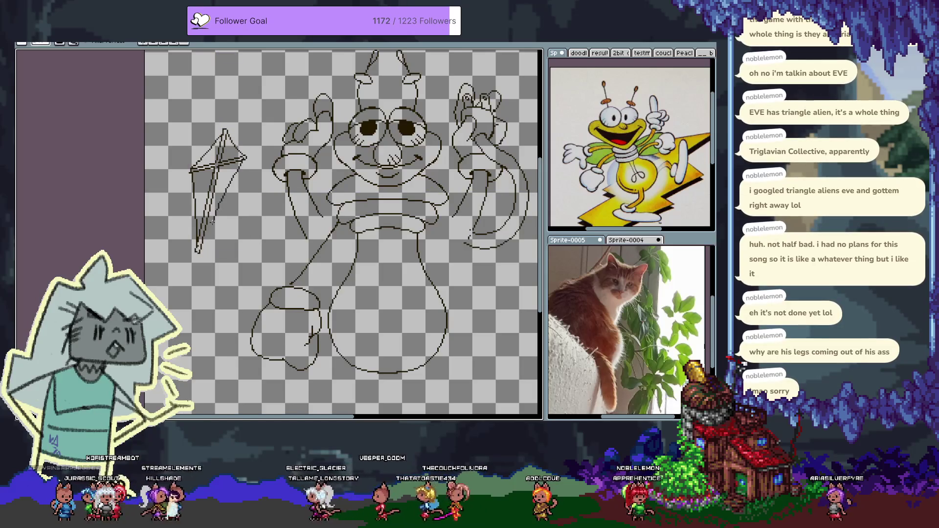
key("ctrl+z")
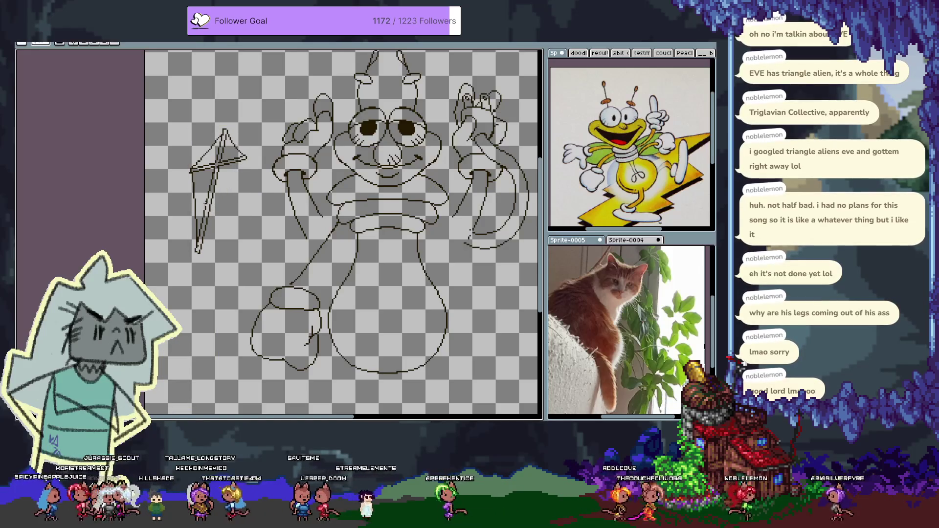
left_click_drag(245, 157, 218, 219)
left_click_drag(234, 188, 200, 250)
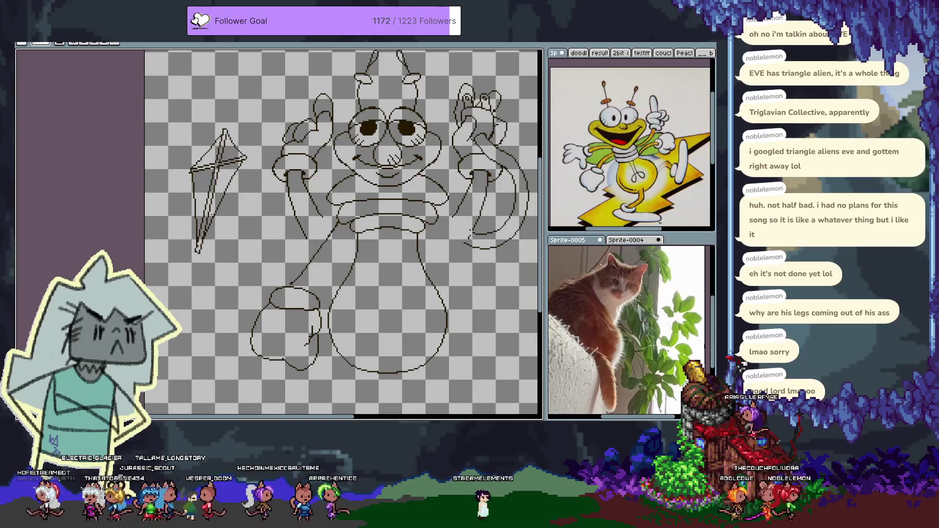
- Draw a small bow at the bottom end of the kite string and undo the accidental stretch
key("m")
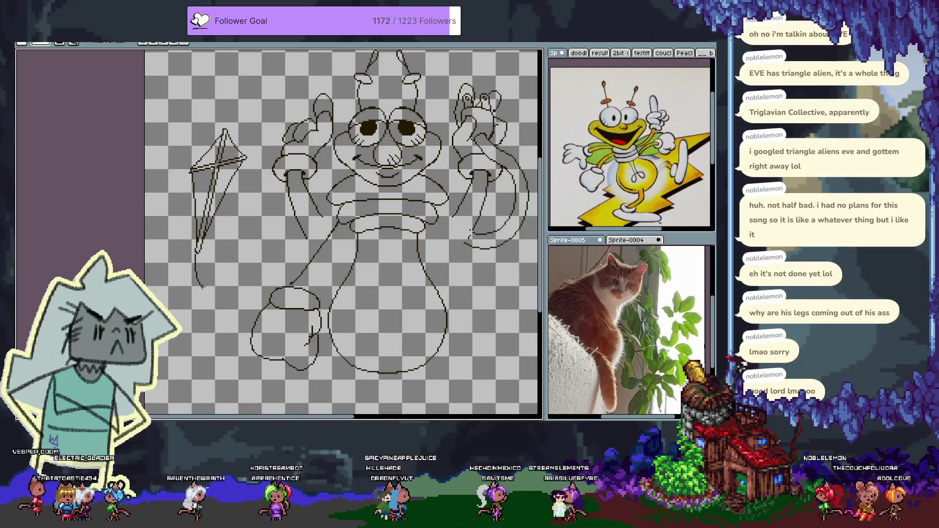
key("ctrl+z")
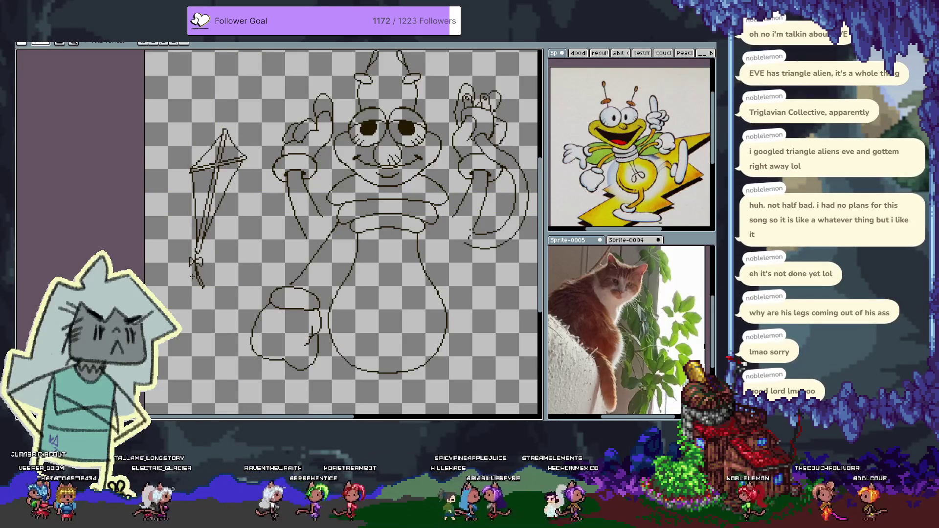
left_click_drag(198, 281, 202, 292)
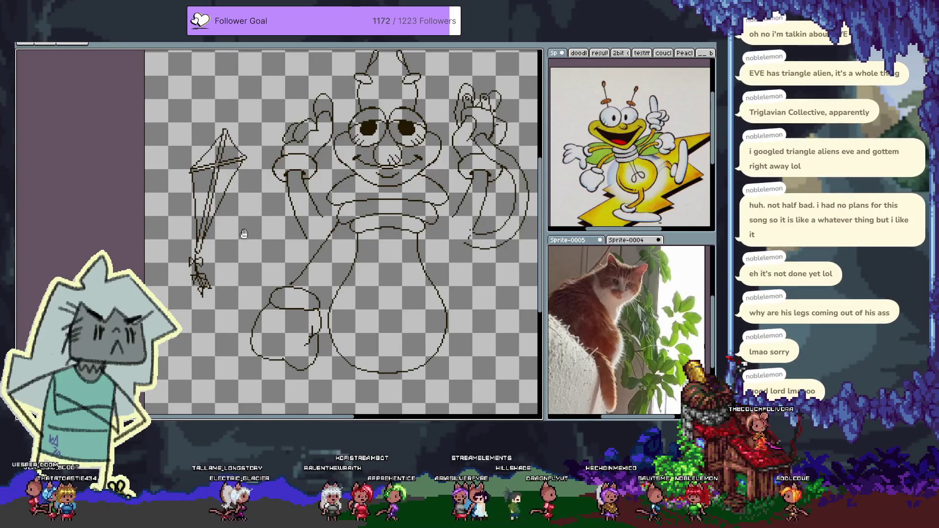
left_click_drag(242, 175, 216, 138)
right_click(339, 198)
key("Escape")
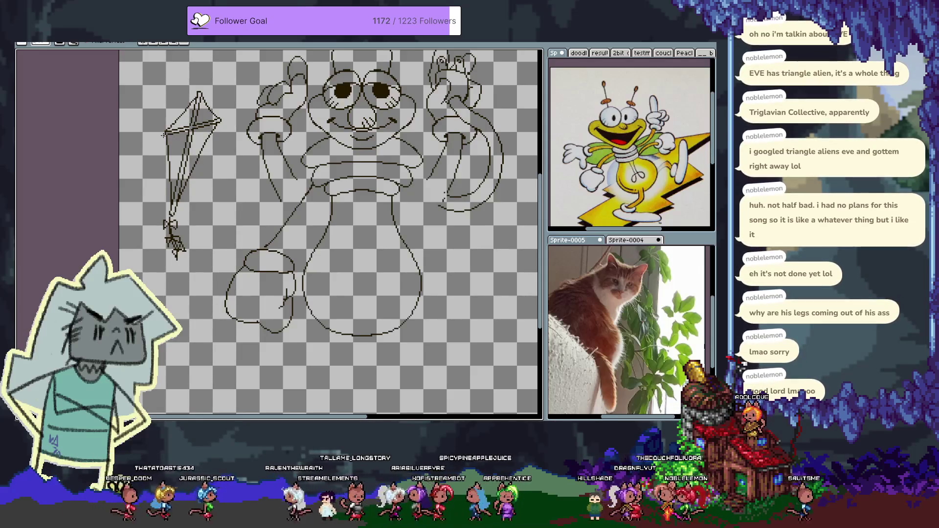
key("ctrl+z")
key("ctrl+z")
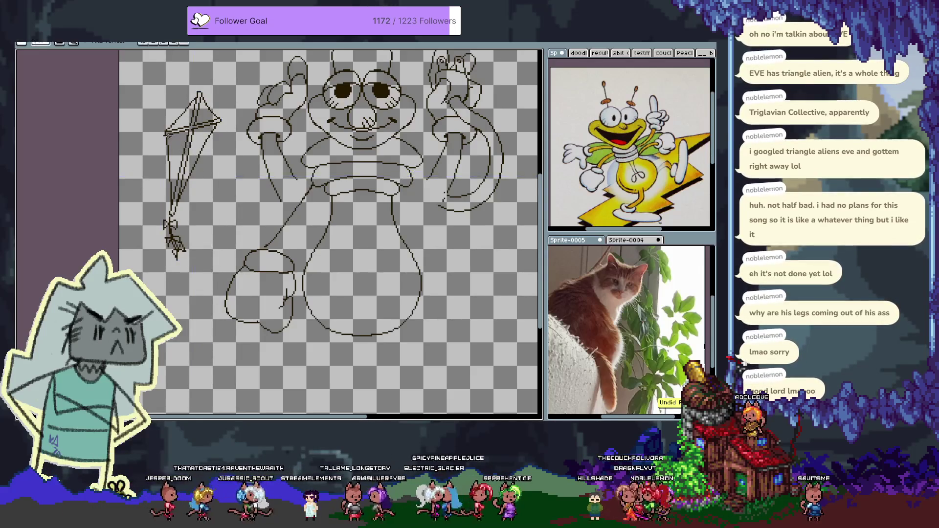
- Redraw the kite crossbar angling down-right with the Line tool, undoing the edge-erasing attempts
key("m")
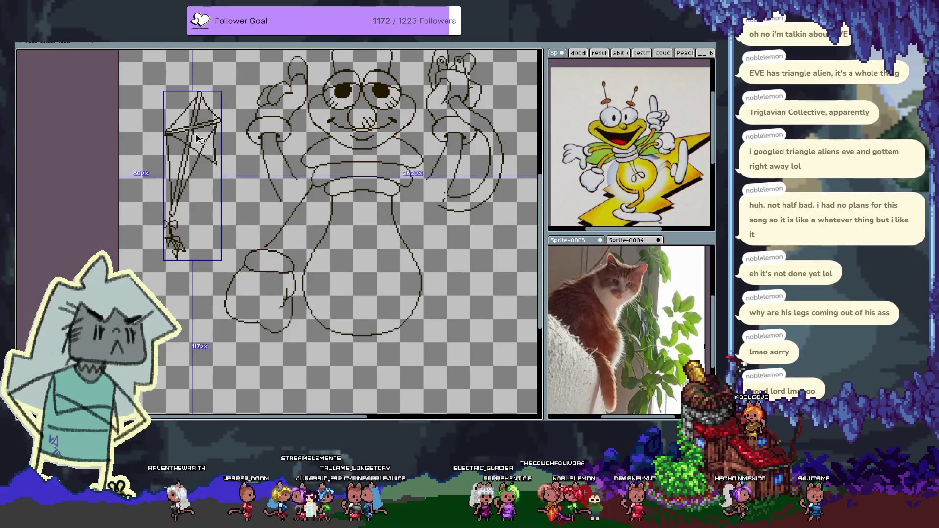
left_click_drag(220, 120, 215, 159)
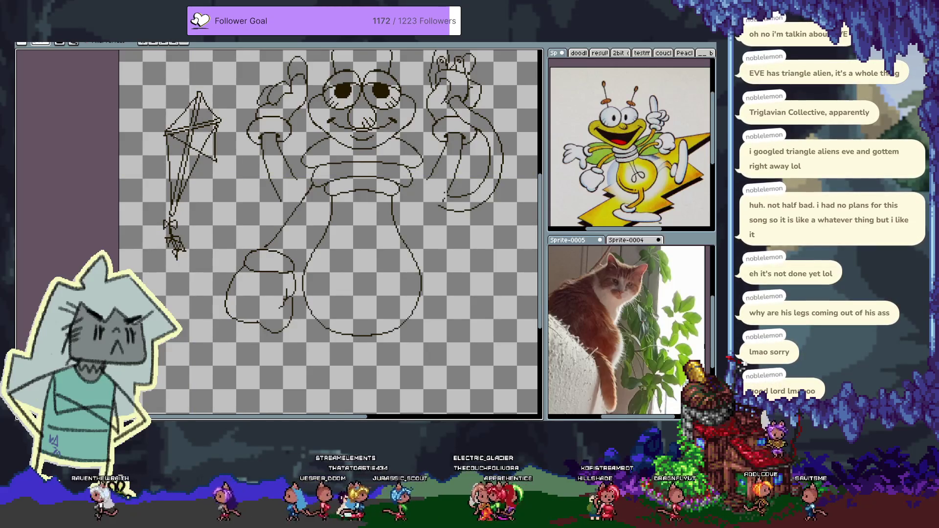
scroll(198, 122, "up", 3)
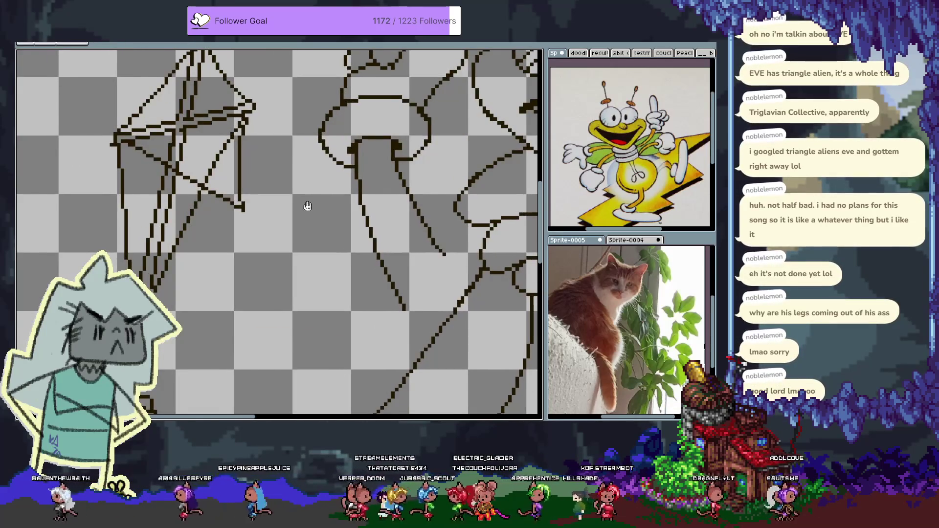
left_click_drag(251, 142, 248, 217)
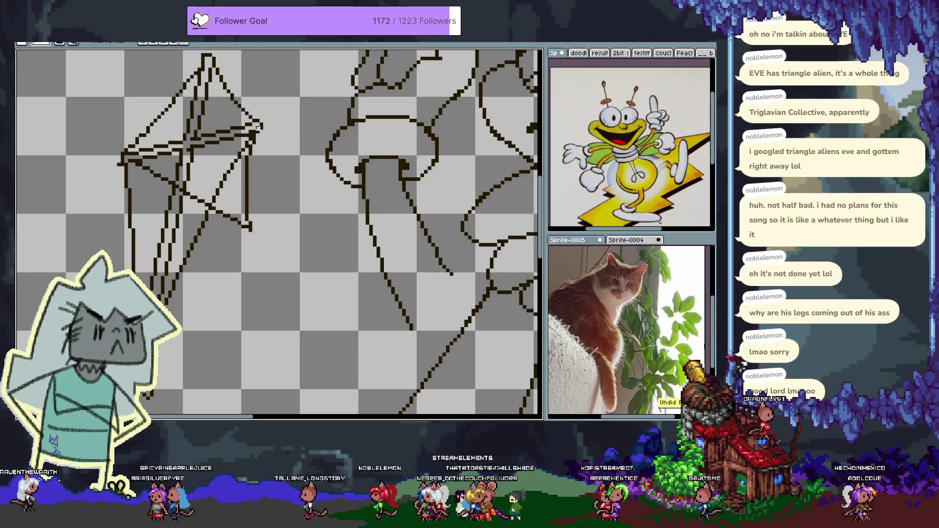
key("ctrl+z")
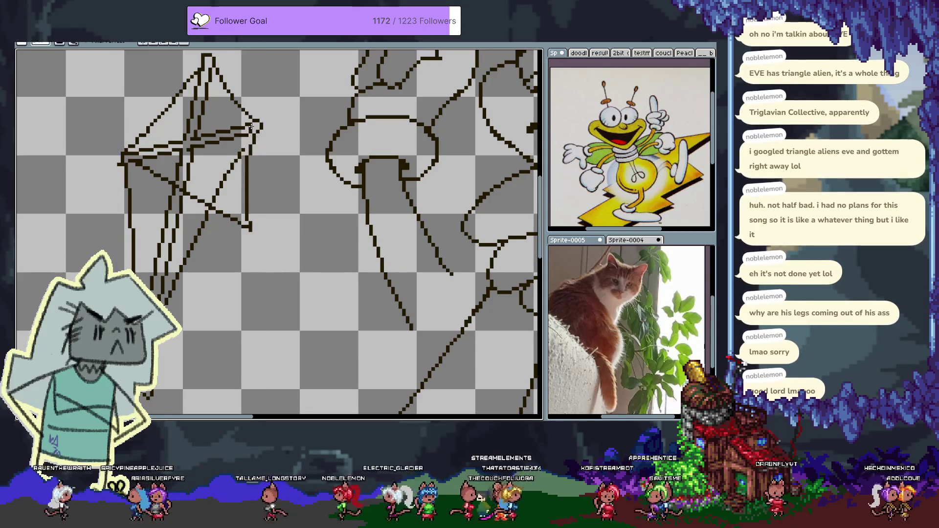
key("ctrl+z")
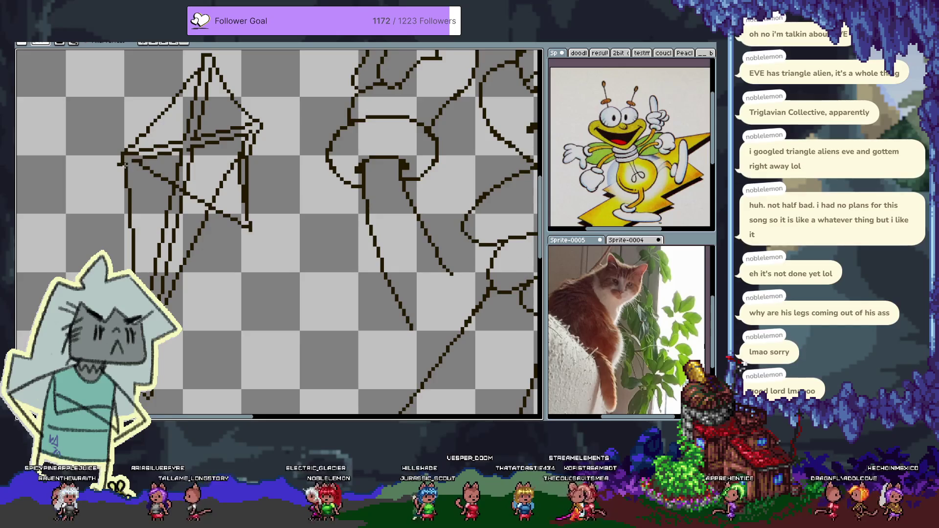
key("ctrl+z")
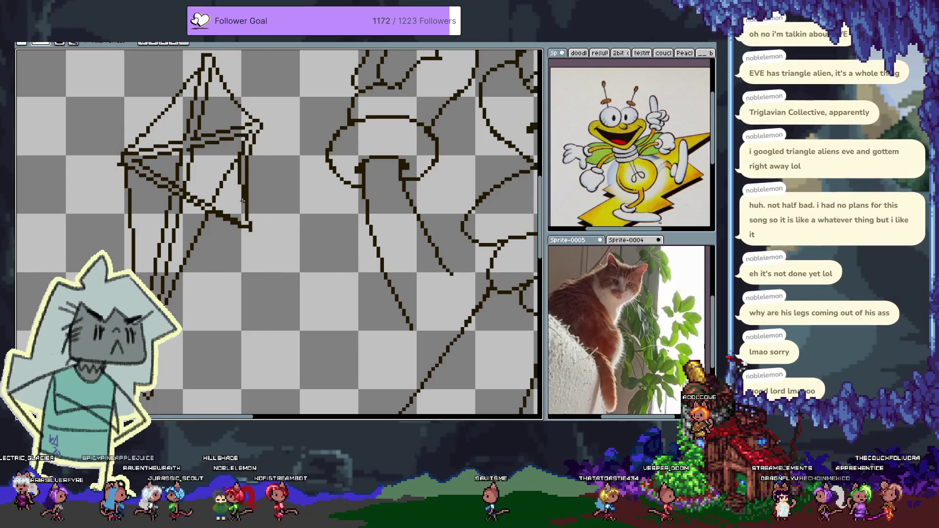
- Extend the kite's right line down to a sharper lower corner and review it
left_click_drag(245, 205, 248, 228)
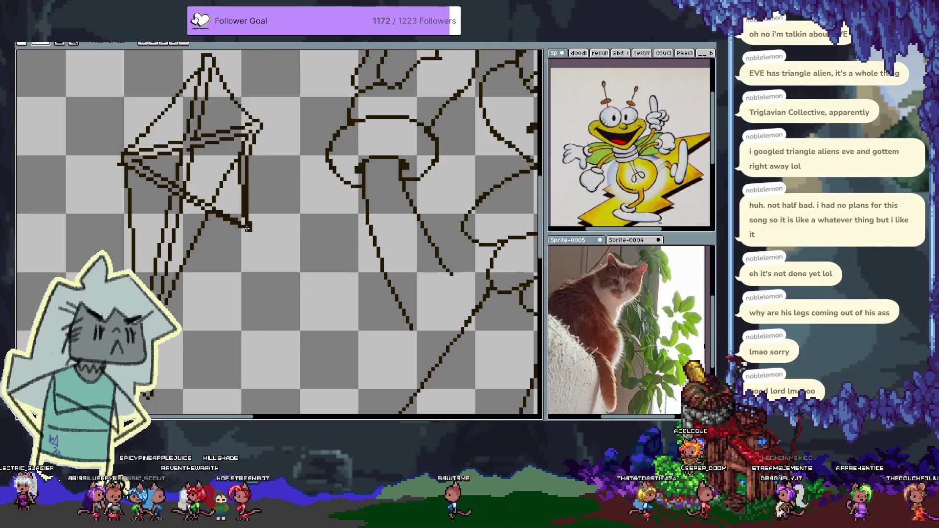
key("ctrl")
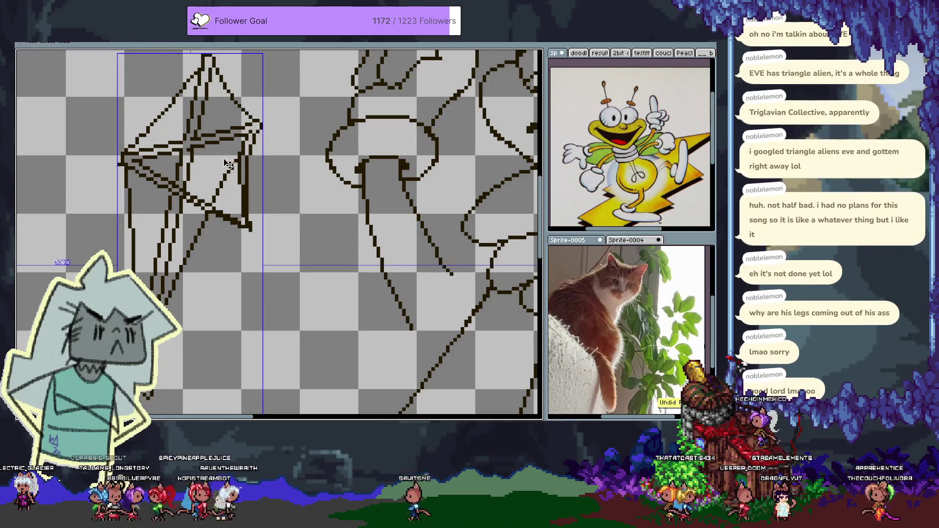
scroll(233, 165, "down", 1)
scroll(248, 175, "down", 1)
left_click_drag(248, 175, 272, 198)
key("Delete")
key("ctrl+z")
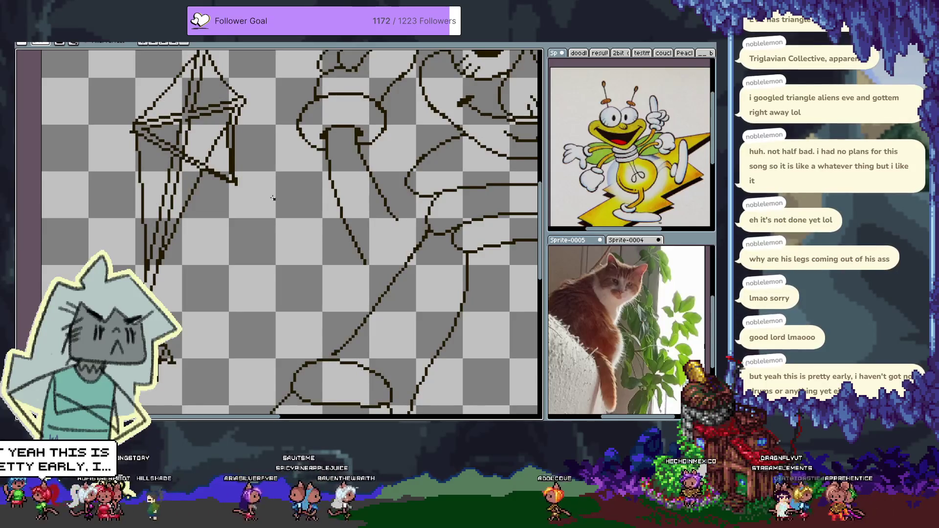
key("ctrl")
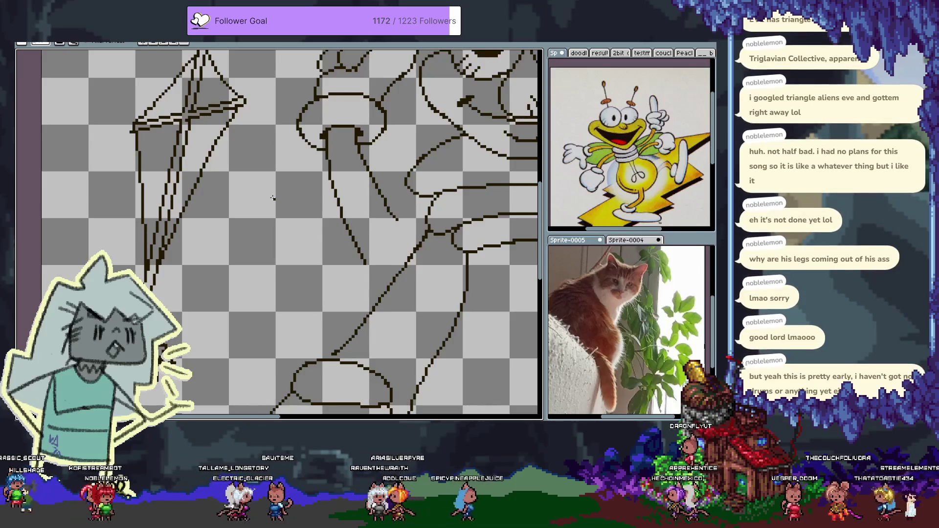
scroll(205, 93, "up", 2)
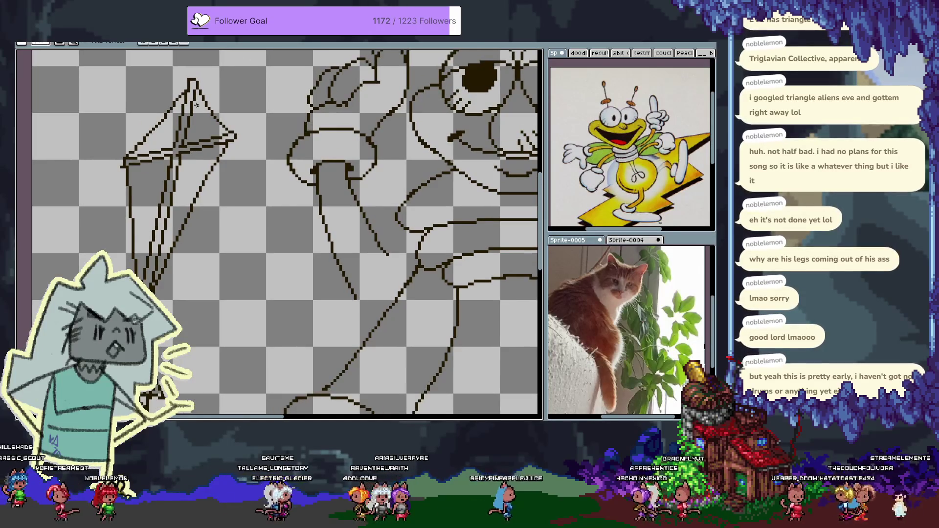
- Draw a string curving from the kite down toward the bug's left shoe
scroll(237, 299, "down", 2)
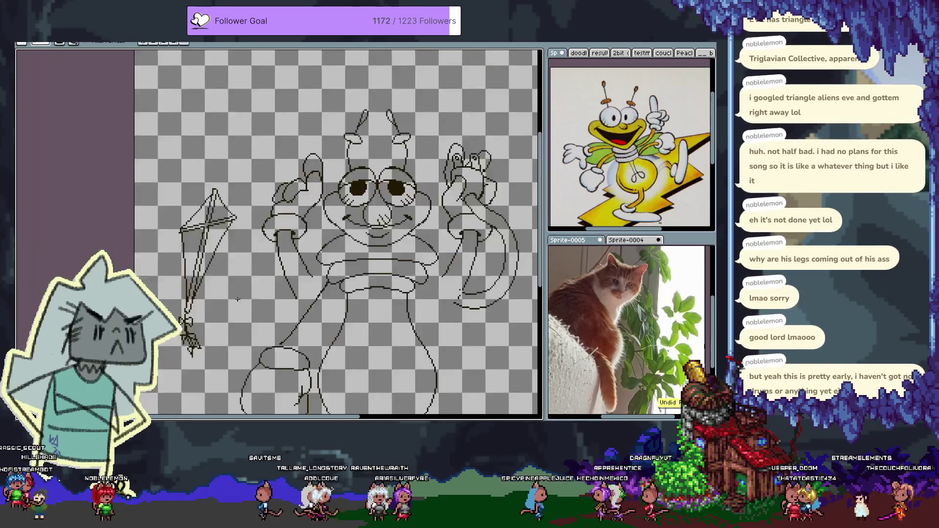
scroll(237, 298, "down", 5)
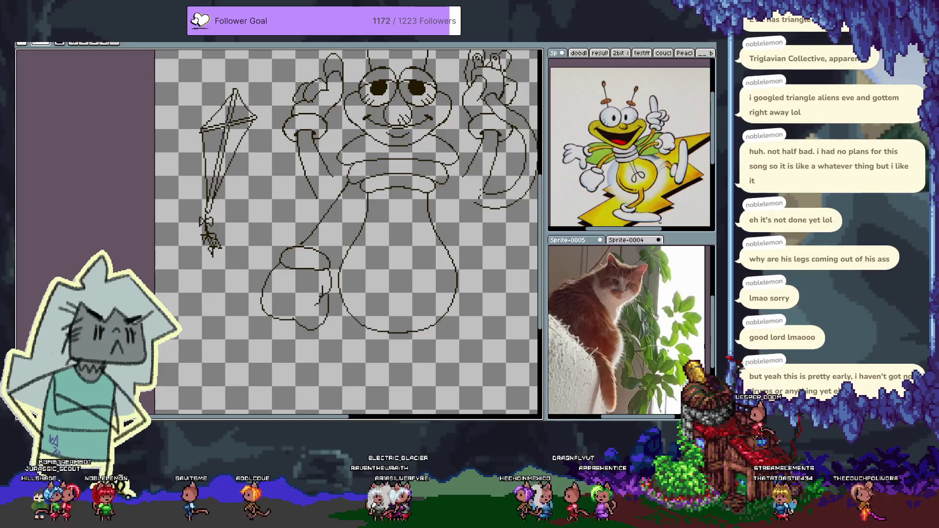
mouse_move(233, 147)
left_mouse_down()
mouse_move(235, 266)
mouse_move(276, 269)
left_mouse_up()
mouse_move(180, 210)
left_mouse_down()
mouse_move(186, 322)
mouse_move(210, 386)
mouse_move(272, 266)
left_mouse_up()
scroll(266, 165, "down", 8)
- Undo the big loop beside the body and a trial straight kite-to-leg string
scroll(267, 164, "down", 1)
key("ctrl+z")
mouse_move(173, 53)
left_mouse_down()
mouse_move(195, 115)
mouse_move(264, 84)
left_mouse_up()
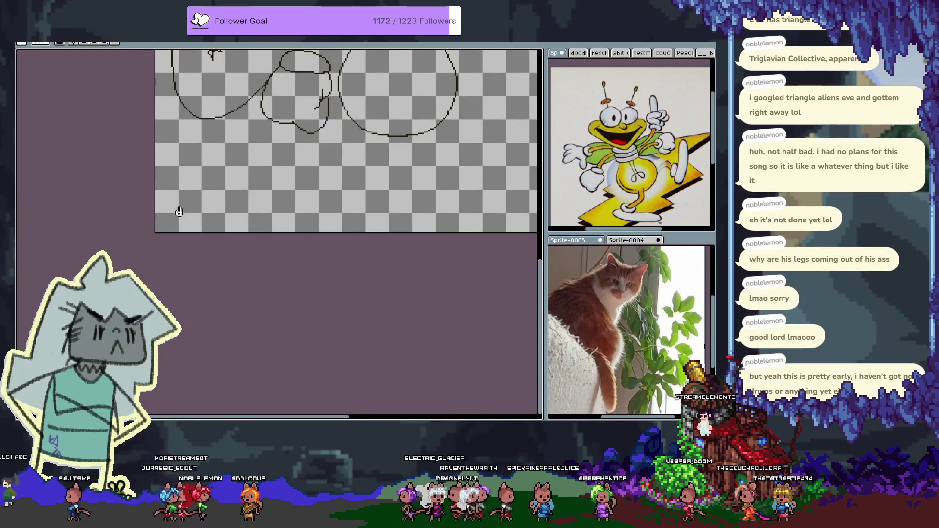
scroll(166, 213, "up", 8)
left_click_drag(225, 125, 259, 264)
key("ctrl+z")
- Redraw the string along the upper and lower left and bend its lower part downward
left_click_drag(196, 139, 147, 193)
left_click_drag(264, 254, 146, 262)
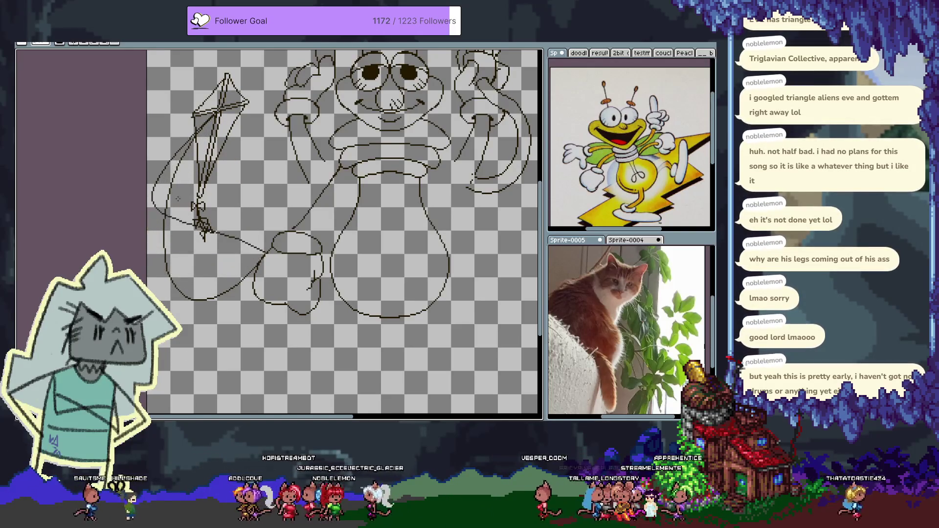
mouse_move(247, 274)
left_mouse_down()
mouse_move(166, 281)
mouse_move(169, 196)
mouse_move(201, 138)
mouse_move(264, 254)
mouse_move(229, 206)
mouse_move(186, 225)
mouse_move(113, 207)
mouse_move(149, 397)
left_mouse_up()
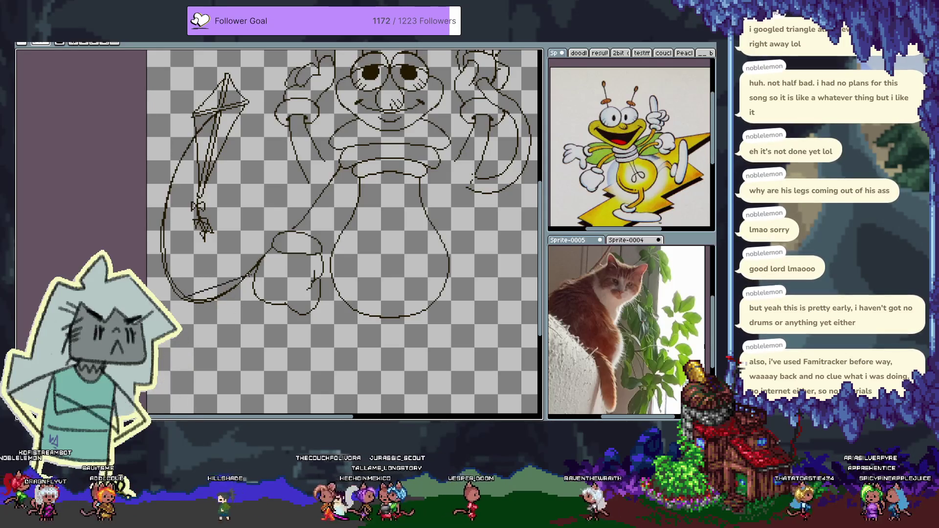
left_click_drag(255, 268, 211, 315)
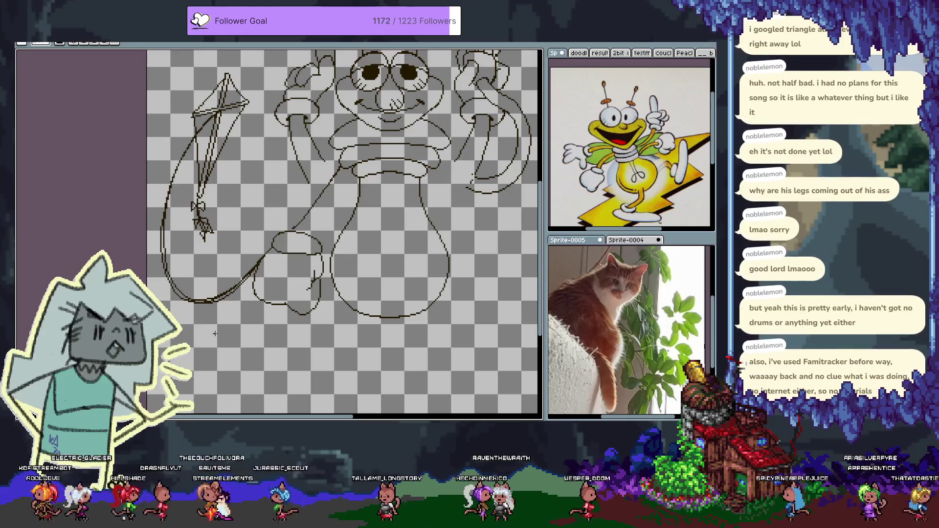
- Zoom in on where the string meets the left shoe and undo the last stroke
scroll(215, 334, "up", 3)
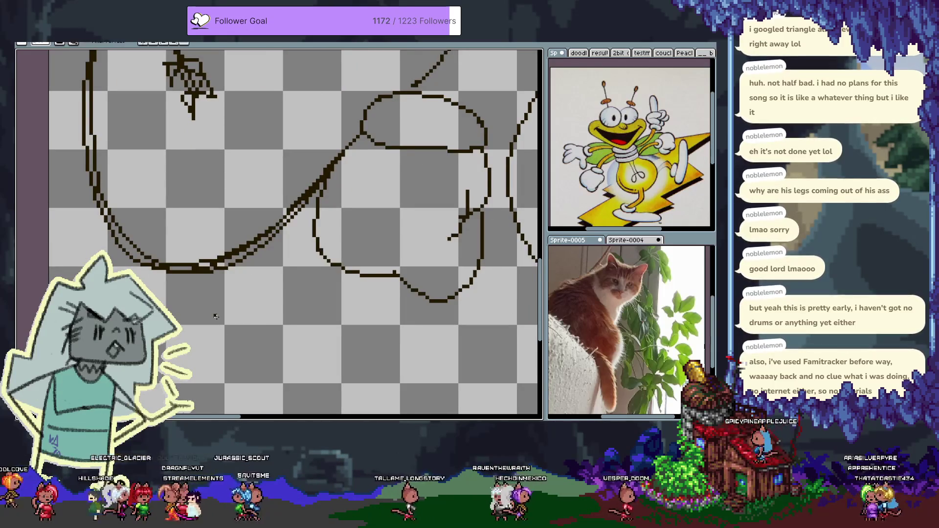
left_click_drag(215, 316, 199, 320)
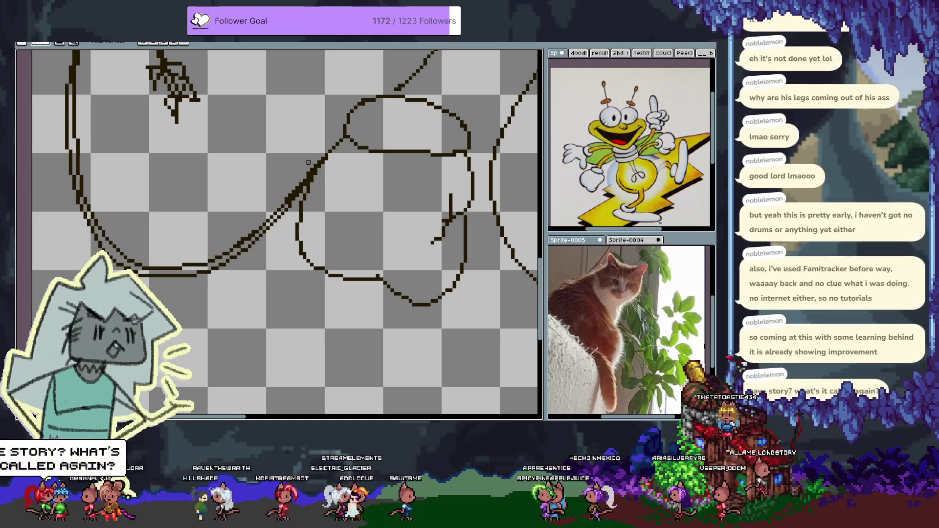
key("ctrl+z")
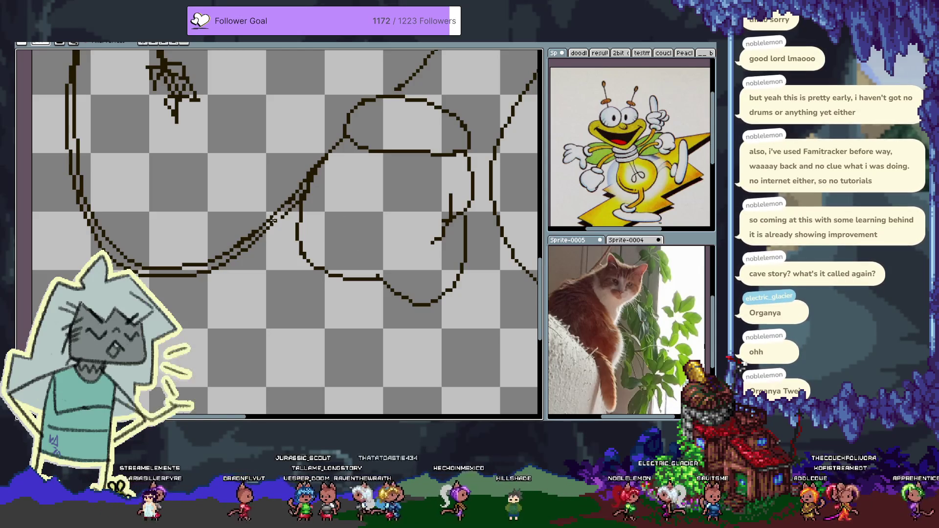
scroll(264, 314, "down", 3)
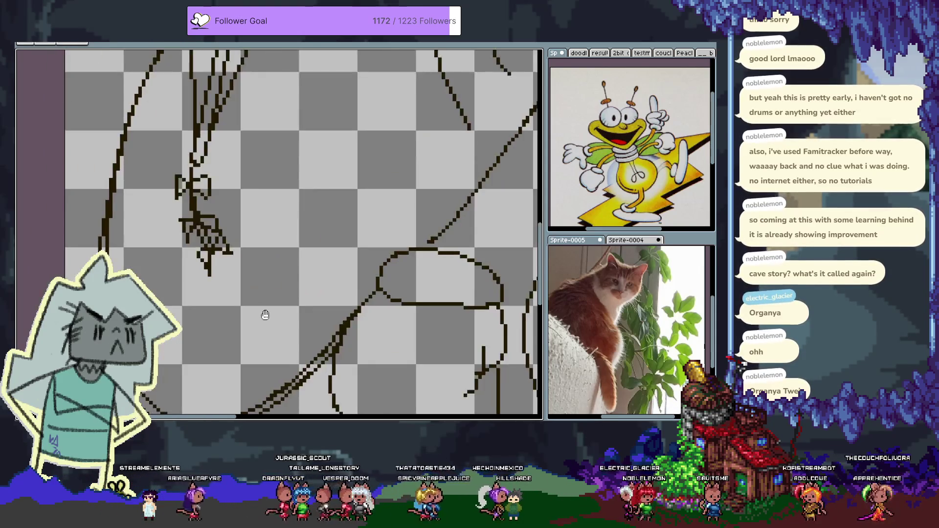
- Pan until the full Louie sketch, kite and string included, fits in the editor
left_click_drag(262, 191, 245, 272)
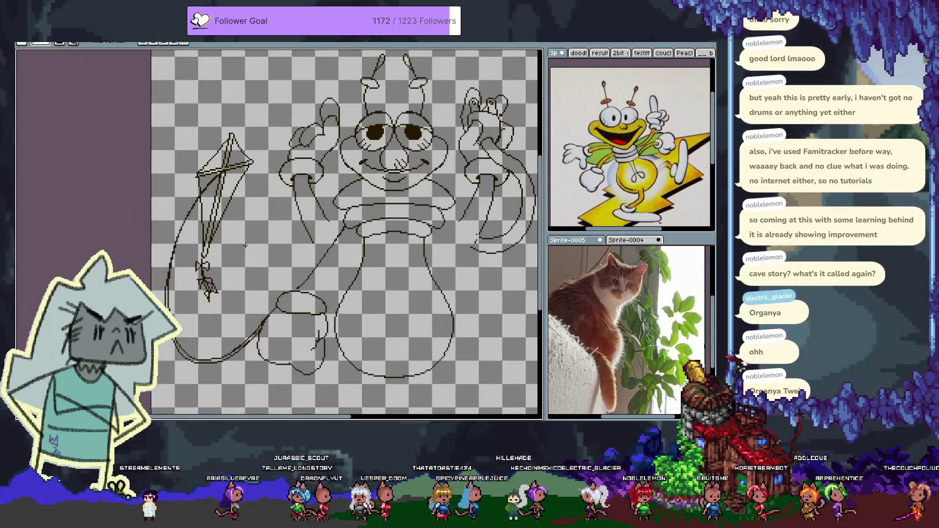
mouse_move(406, 311)
left_mouse_down()
mouse_move(381, 281)
mouse_move(360, 274)
left_mouse_up()
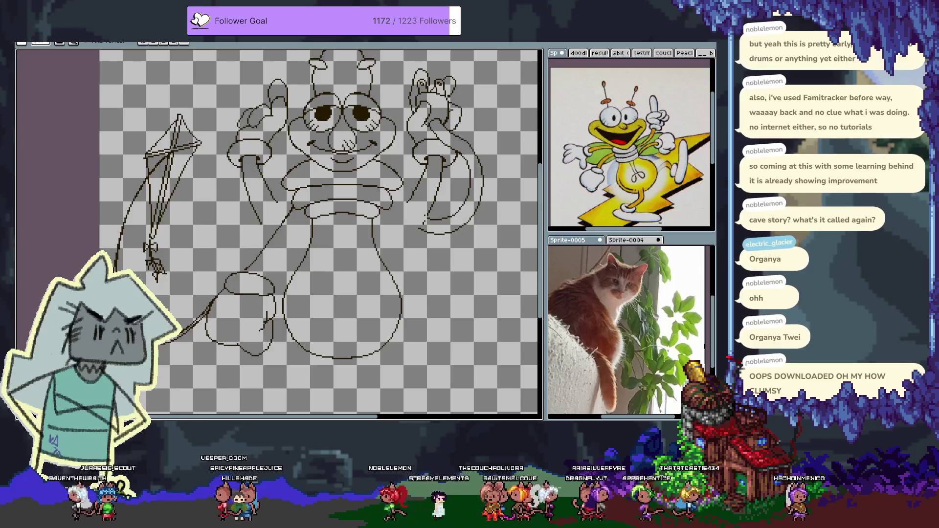
- Undo a stray mark and draw two lines down from the left blob forming a thin leg
scroll(289, 278, "down", 3)
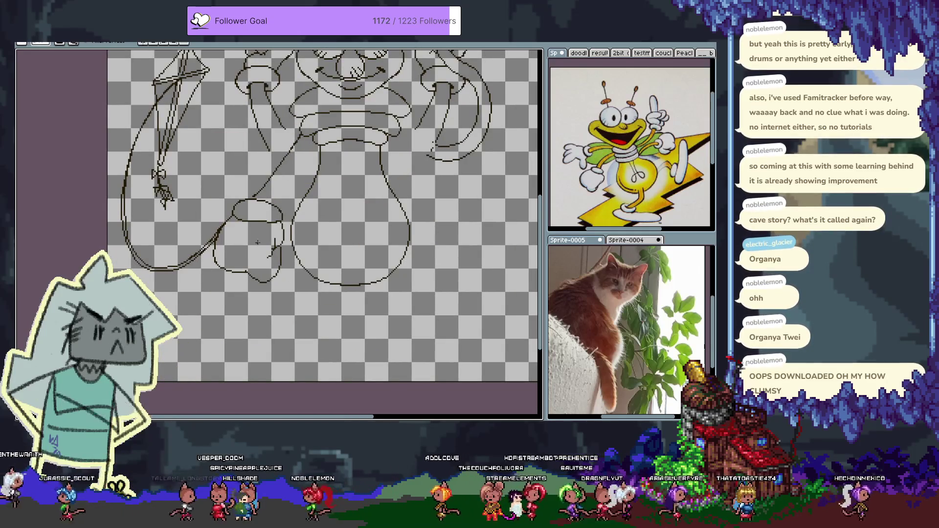
key("ctrl+z")
scroll(296, 277, "down", 1)
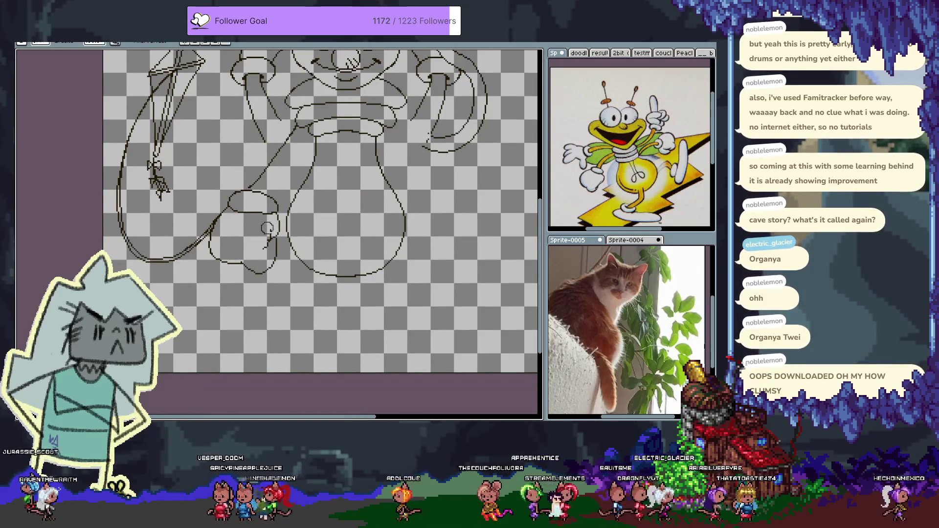
key("m")
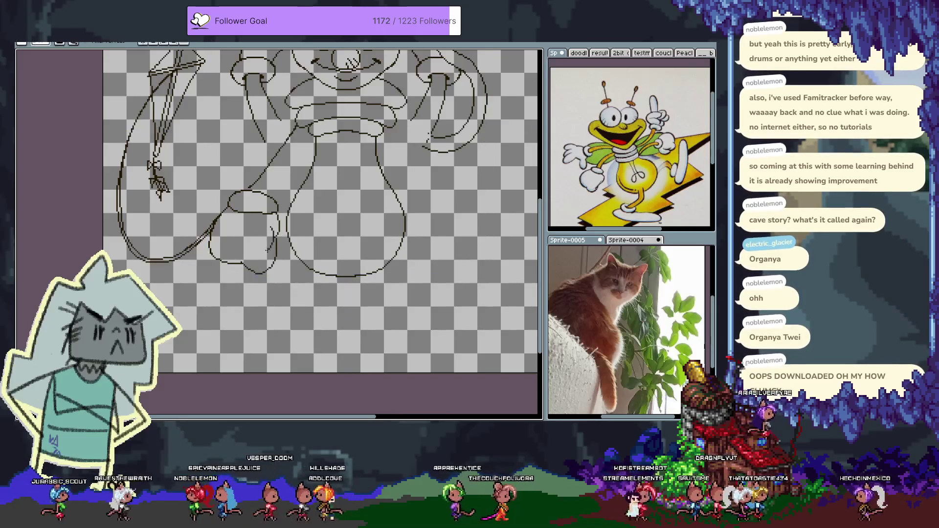
scroll(280, 248, "up", 5)
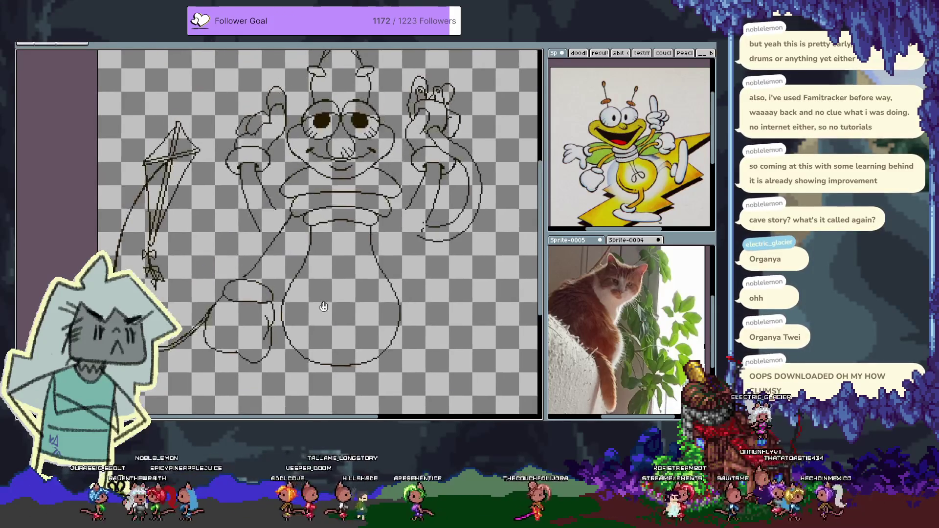
scroll(273, 249, "down", 5)
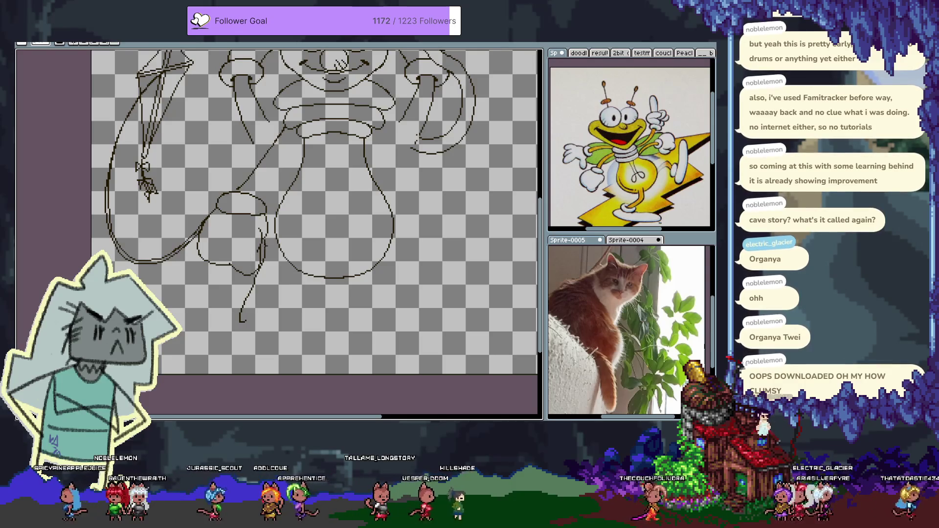
mouse_move(268, 259)
left_mouse_down()
mouse_move(248, 314)
mouse_move(259, 288)
left_mouse_up()
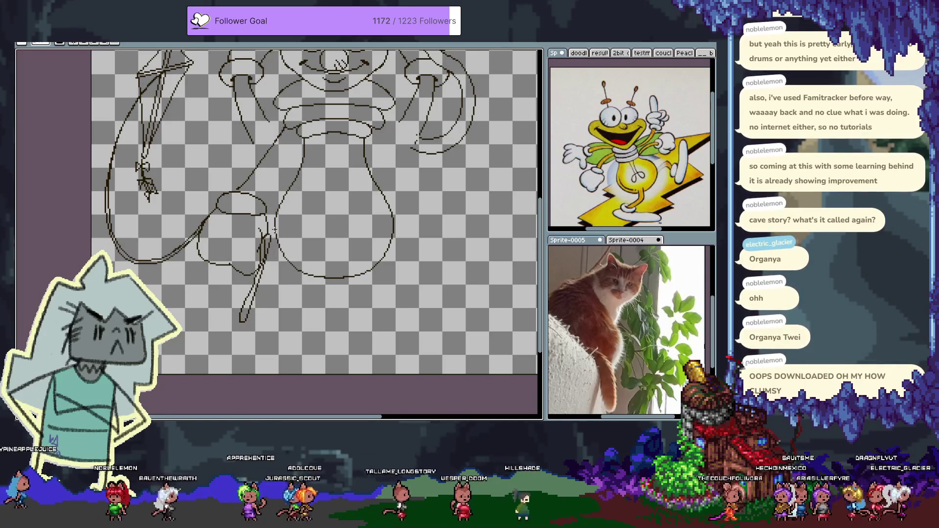
mouse_move(268, 259)
left_mouse_down()
mouse_move(263, 293)
mouse_move(267, 280)
left_mouse_up()
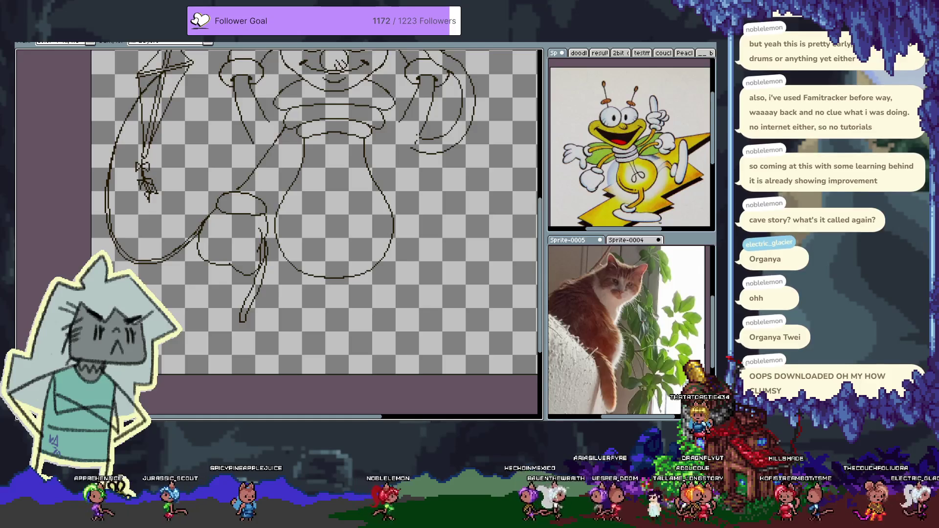
- Switch tools and scroll around the new leg to inspect it
key("m")
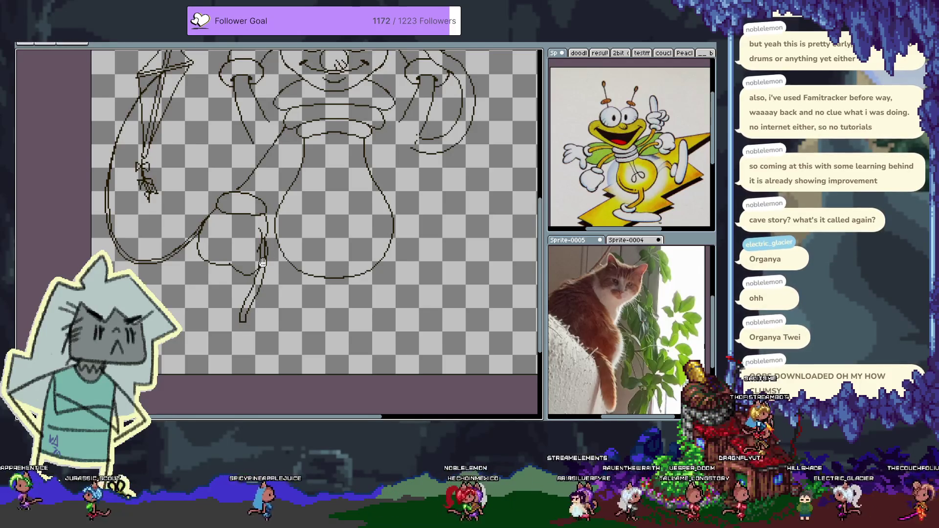
scroll(332, 228, "up", 2)
scroll(332, 228, "down", 2)
scroll(274, 263, "left", 2)
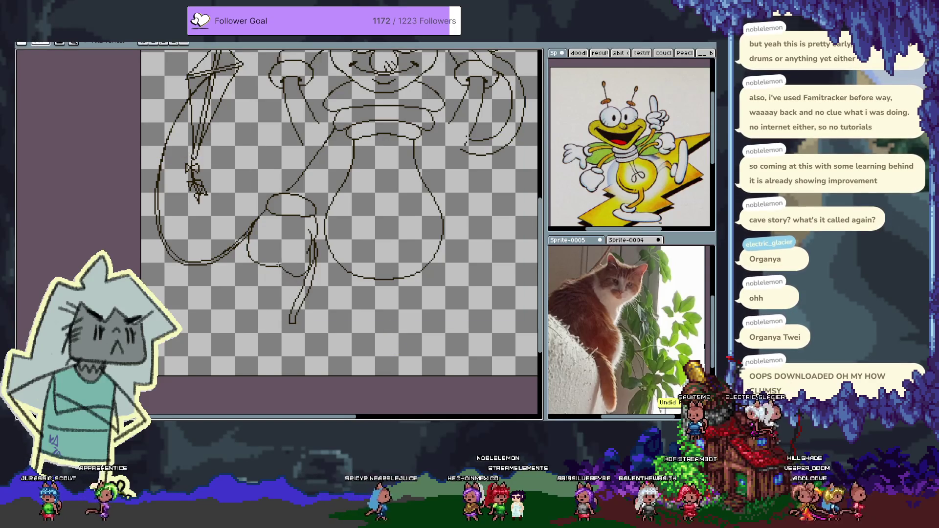
scroll(352, 181, "up", 1)
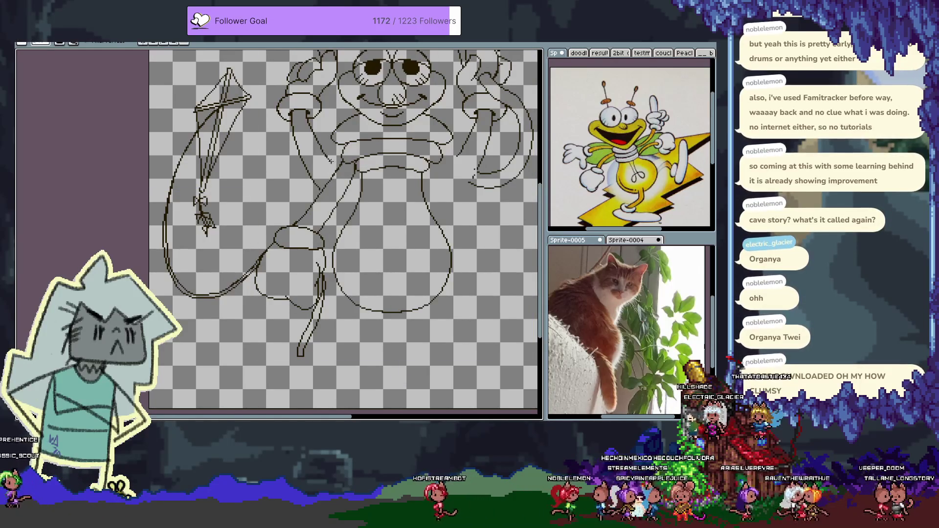
key("space")
left_click_drag(326, 161, 295, 247)
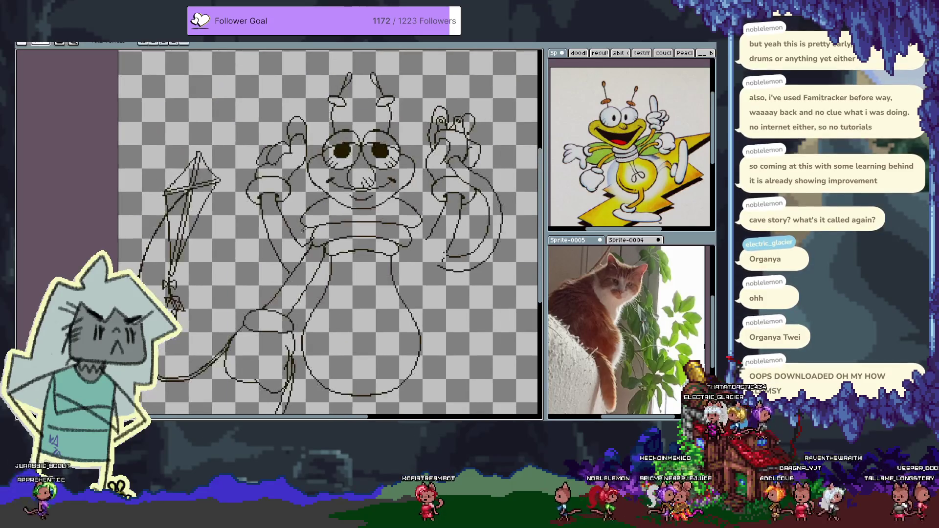
left_click_drag(469, 291, 398, 200)
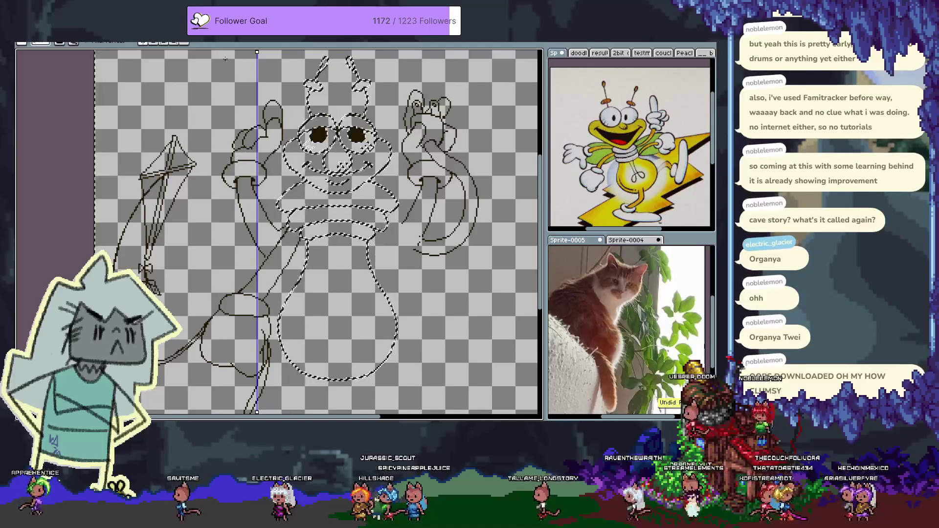
left_click(174, 42)
left_click(183, 42)
left_click(227, 61)
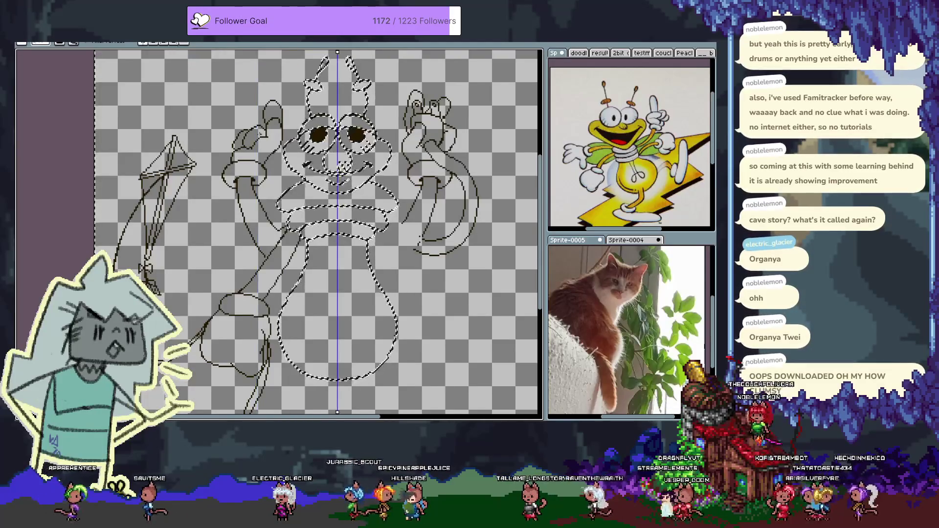
key("ctrl+z")
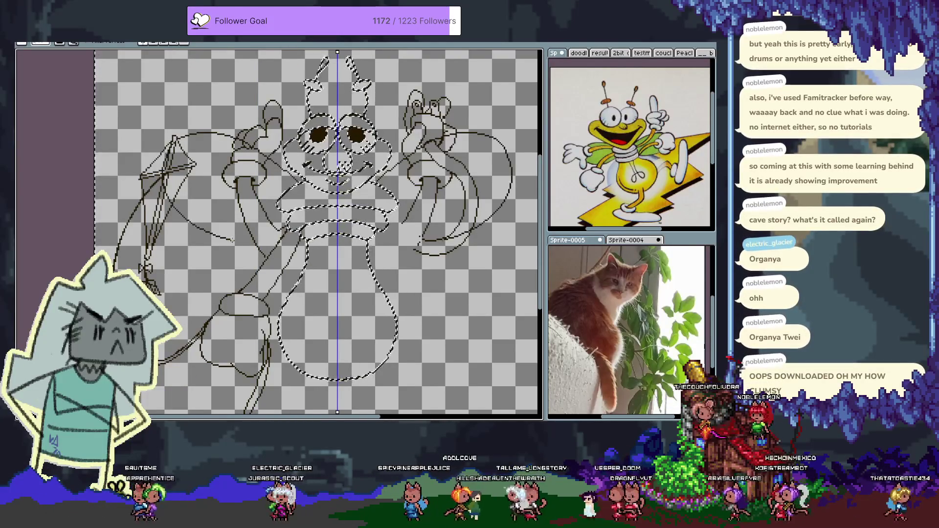
key("ctrl+z")
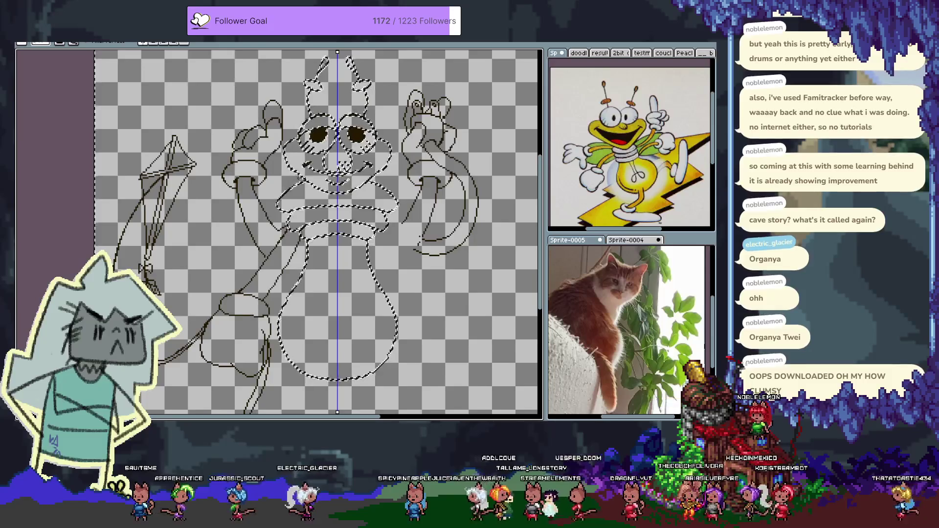
mouse_move(247, 124)
left_mouse_down()
mouse_move(230, 93)
mouse_move(171, 123)
mouse_move(245, 235)
left_mouse_up()
mouse_move(294, 190)
left_mouse_down()
mouse_move(306, 286)
mouse_move(303, 250)
mouse_move(291, 267)
left_mouse_up()
key("ctrl+z")
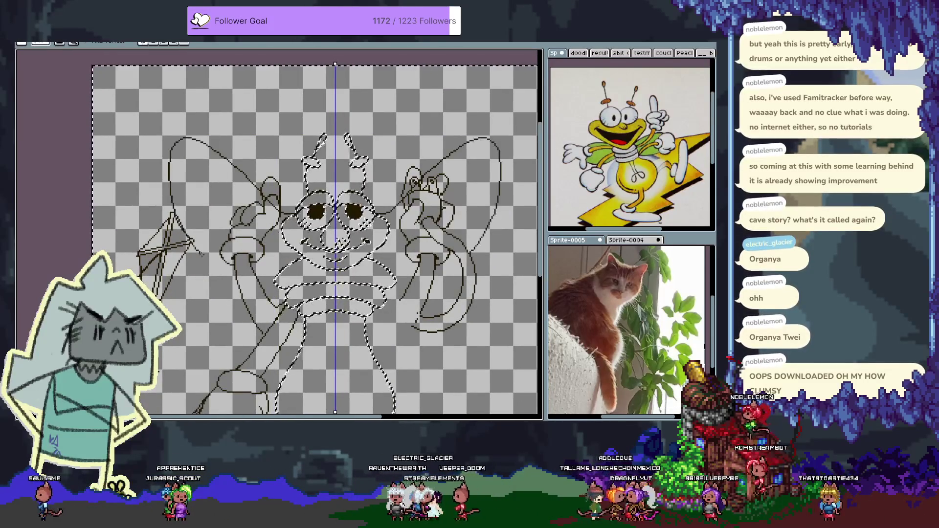
key("ctrl+z")
key("ctrl+d")
key("b")
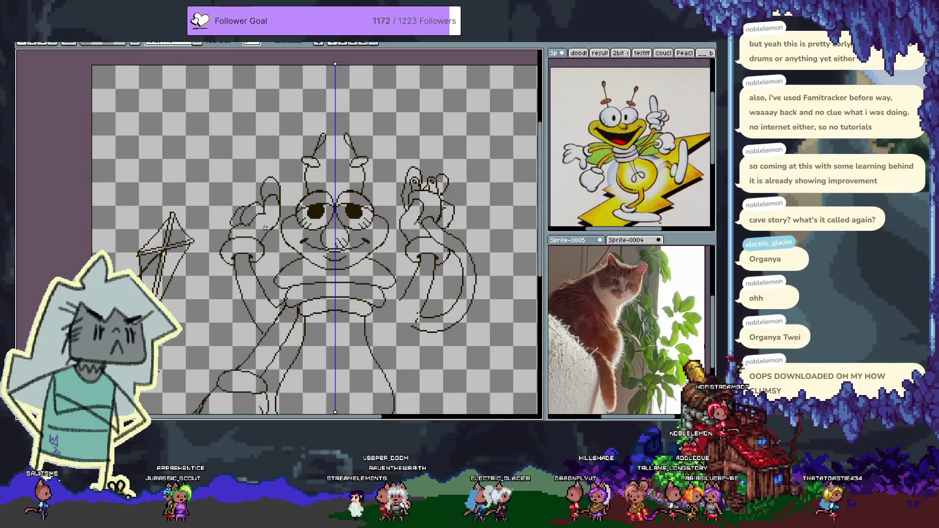
key("m")
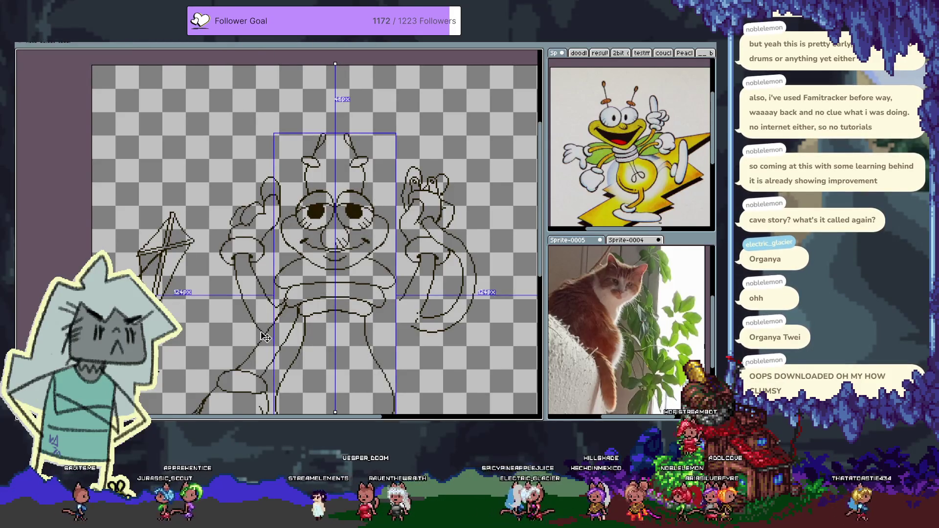
key("m")
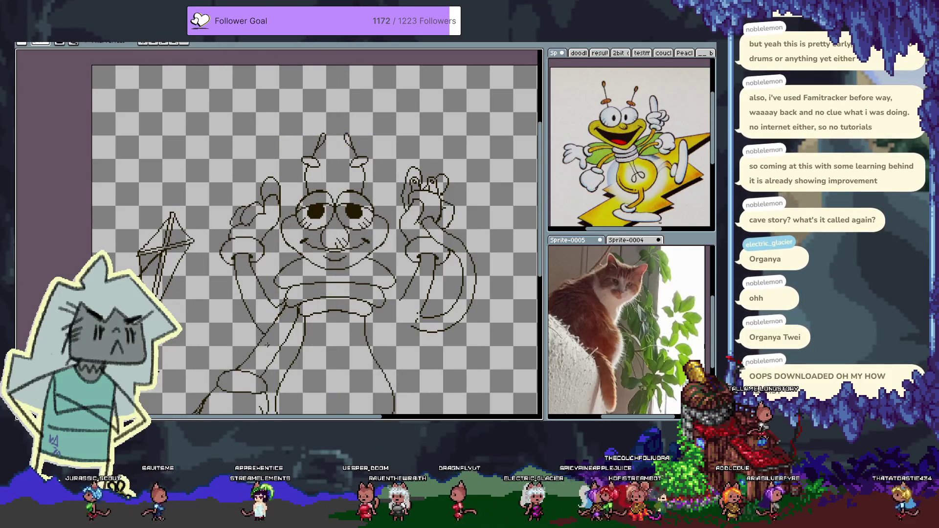
- Toggle symmetry on and off, then draw a curved line across the bulb's right side
left_click_drag(416, 300, 377, 268)
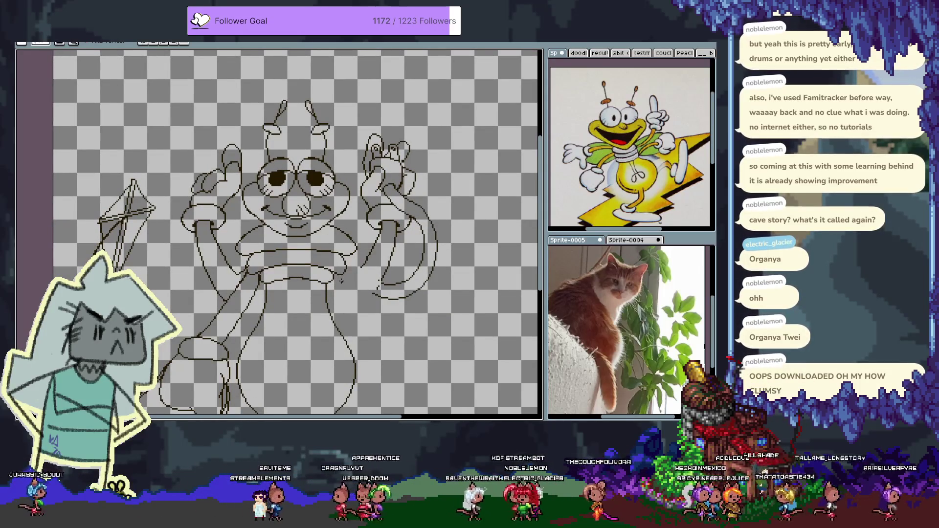
key("shift+s")
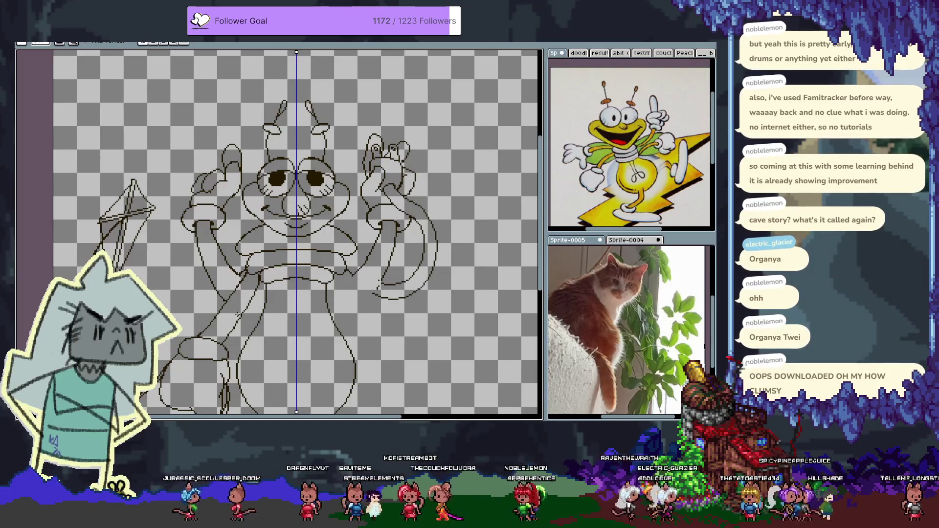
left_click(153, 42)
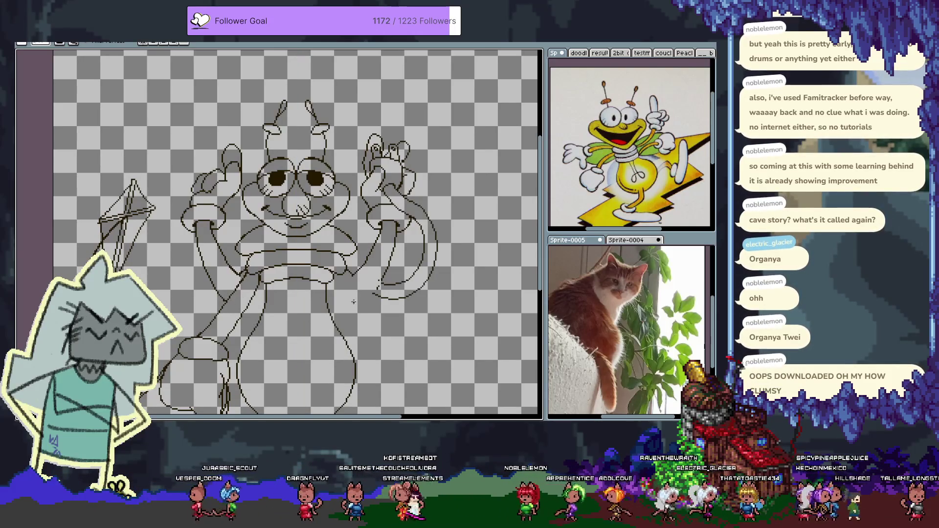
mouse_move(326, 292)
left_mouse_down()
mouse_move(347, 309)
mouse_move(379, 285)
left_mouse_up()
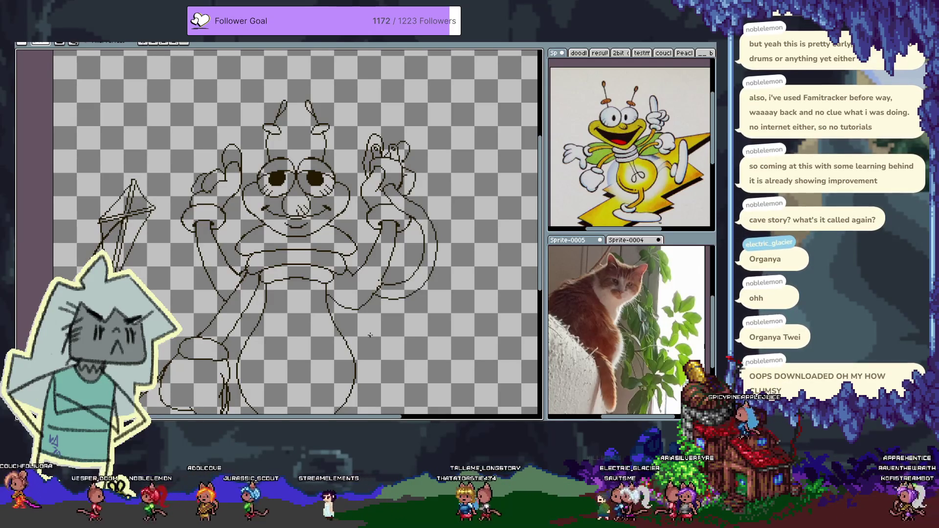
- Lasso the small loop atop the raised hand and nudge it into a new position
scroll(414, 145, "up", 5)
scroll(352, 218, "up", 1)
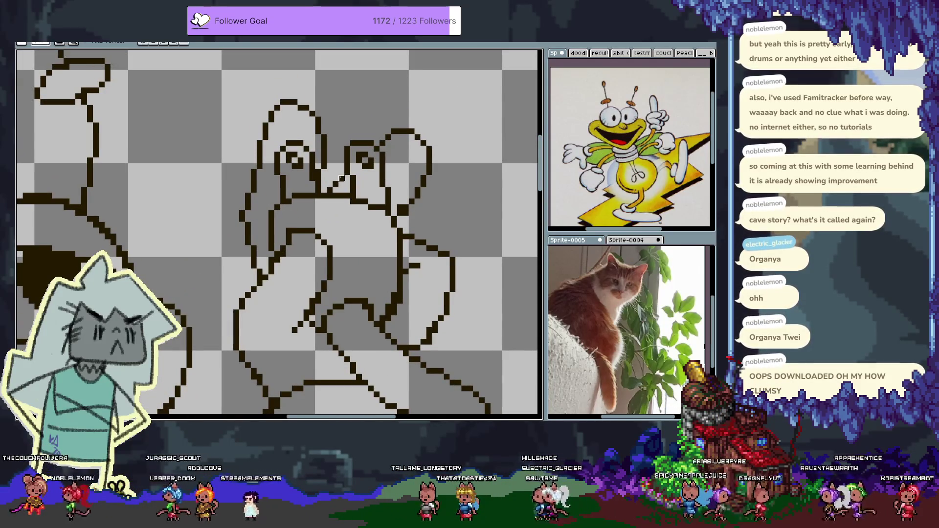
key("l")
mouse_move(348, 144)
left_mouse_down()
mouse_move(349, 181)
mouse_move(384, 196)
mouse_move(388, 211)
mouse_move(389, 158)
mouse_move(348, 143)
left_mouse_up()
left_click_drag(367, 179, 367, 173)
key("Left")
key("Left")
key("Down")
key("Down")
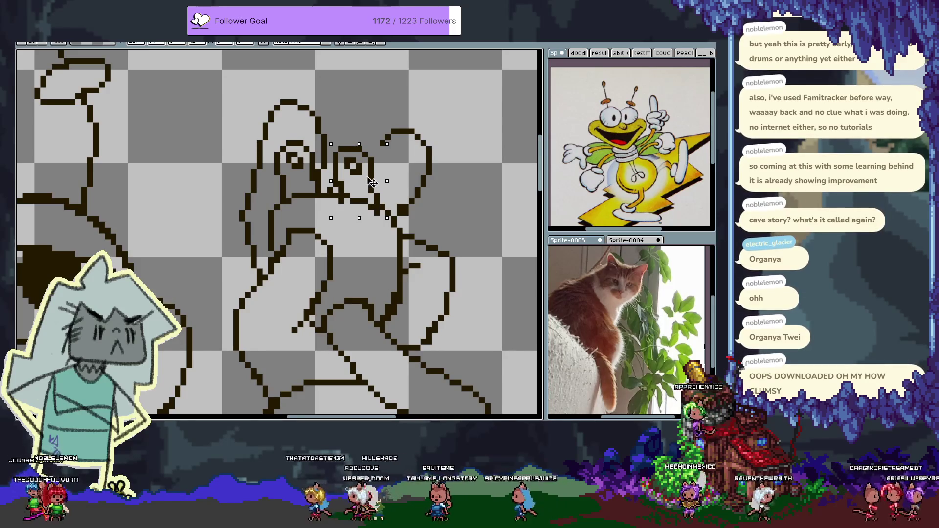
key("Right")
key("ctrl+d")
key("b")
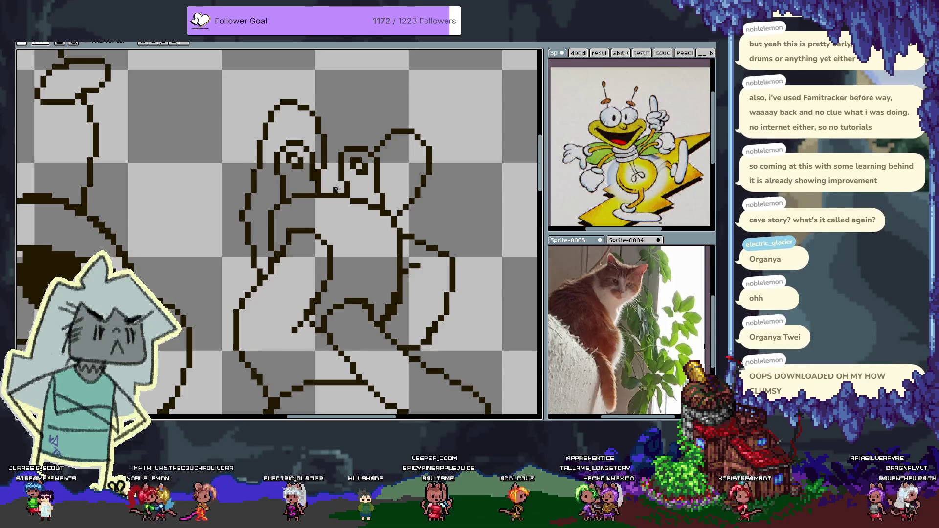
key("ctrl+z")
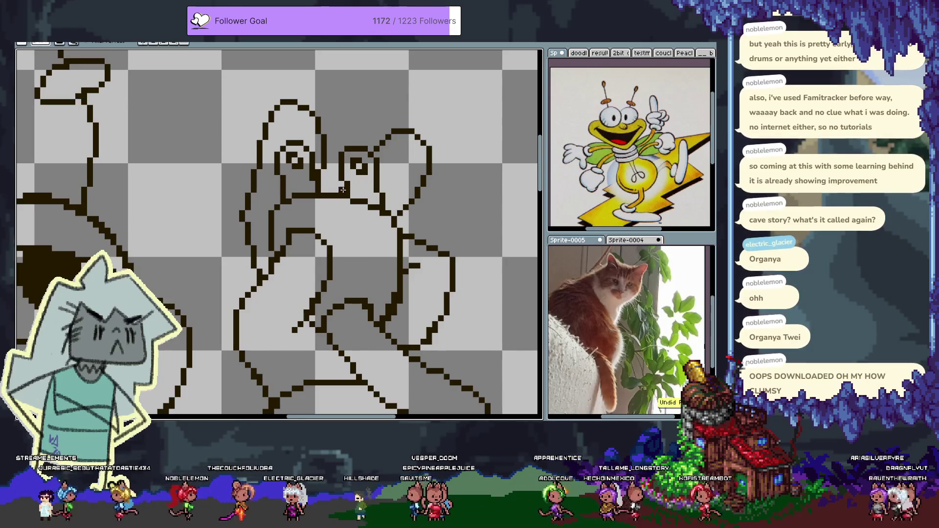
scroll(352, 254, "down", 5)
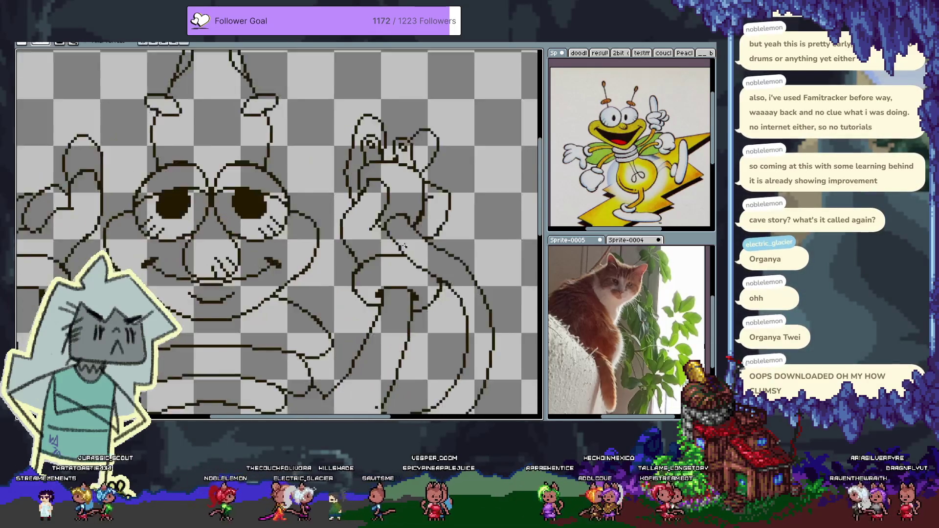
- Center the whole Louie sketch with its kite in view and undo the last cel change
left_click_drag(414, 263, 437, 209)
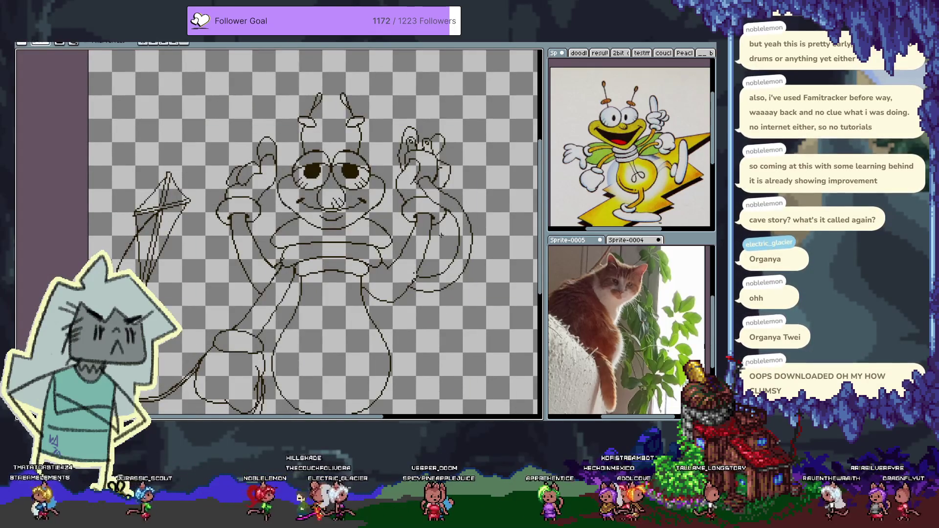
scroll(382, 249, "down", 3)
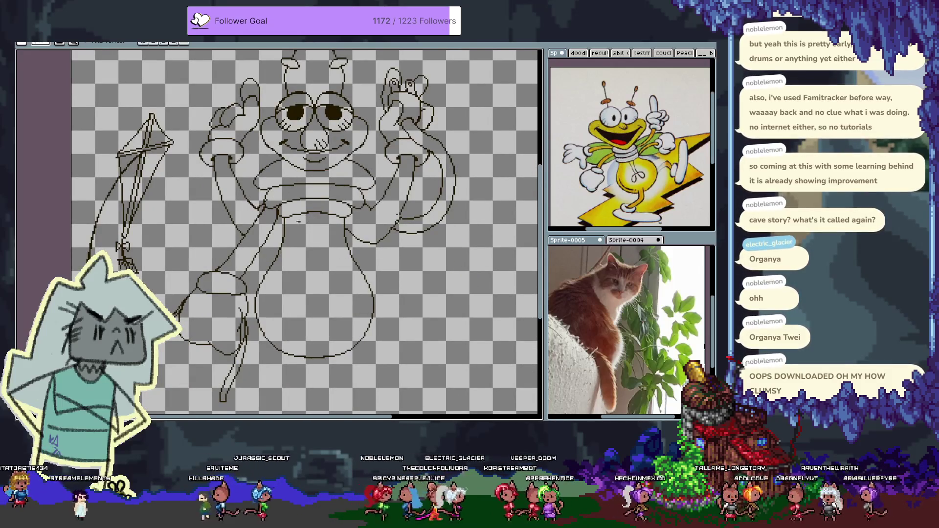
key("ctrl+z")
key("ctrl+z")
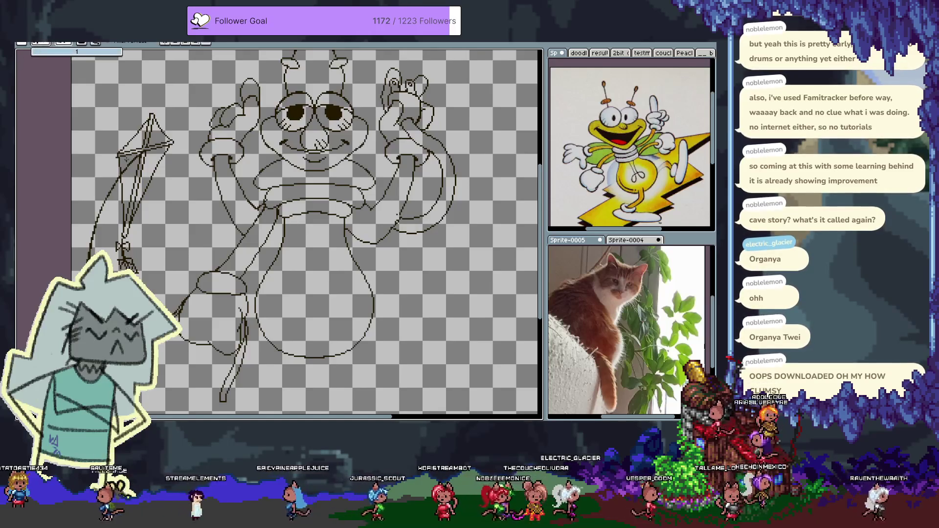
mouse_move(306, 215)
left_mouse_down()
mouse_move(292, 330)
mouse_move(286, 319)
left_mouse_up()
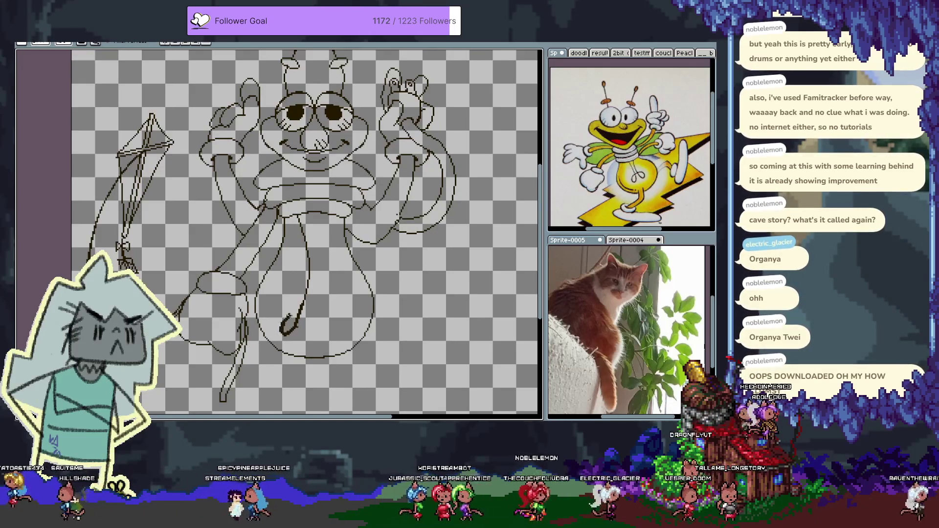
key("ctrl+z")
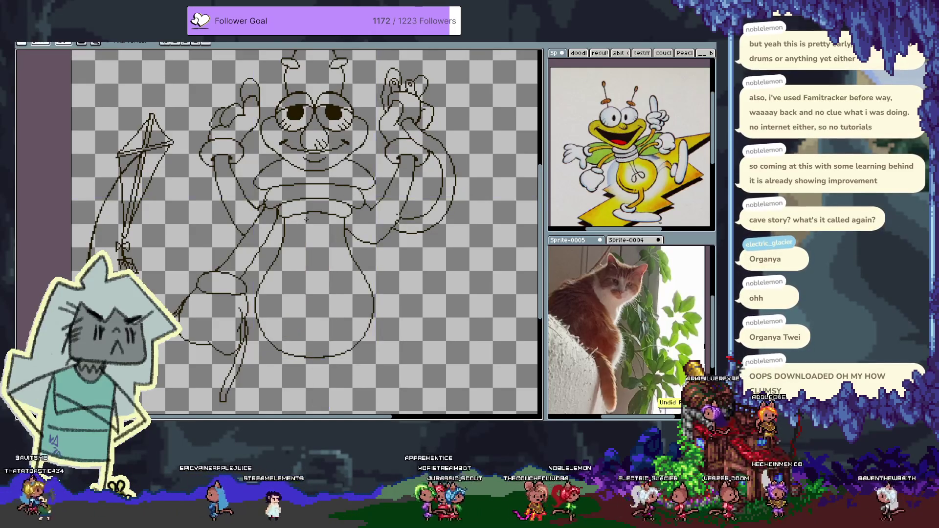
mouse_move(309, 216)
left_mouse_down()
mouse_move(297, 300)
mouse_move(303, 294)
left_mouse_up()
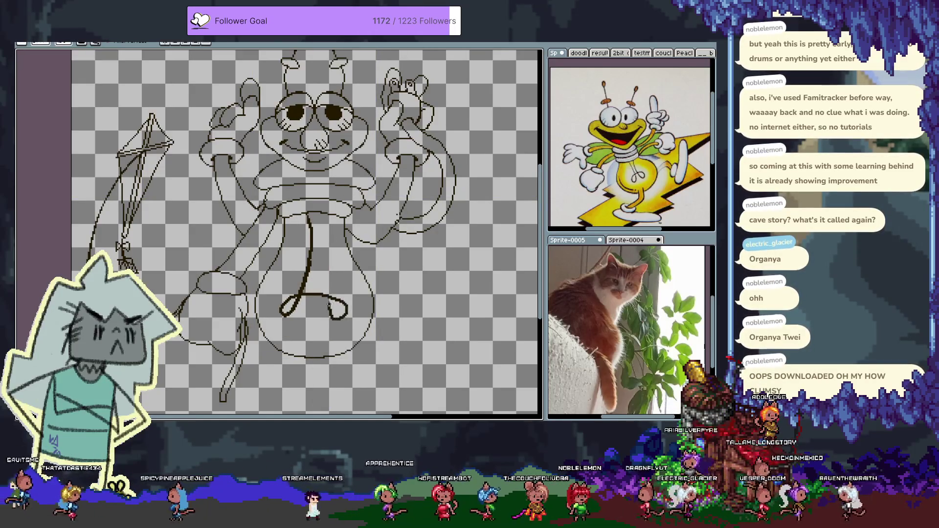
key("ctrl+z")
mouse_move(313, 215)
left_mouse_down()
mouse_move(315, 301)
mouse_move(286, 319)
left_mouse_up()
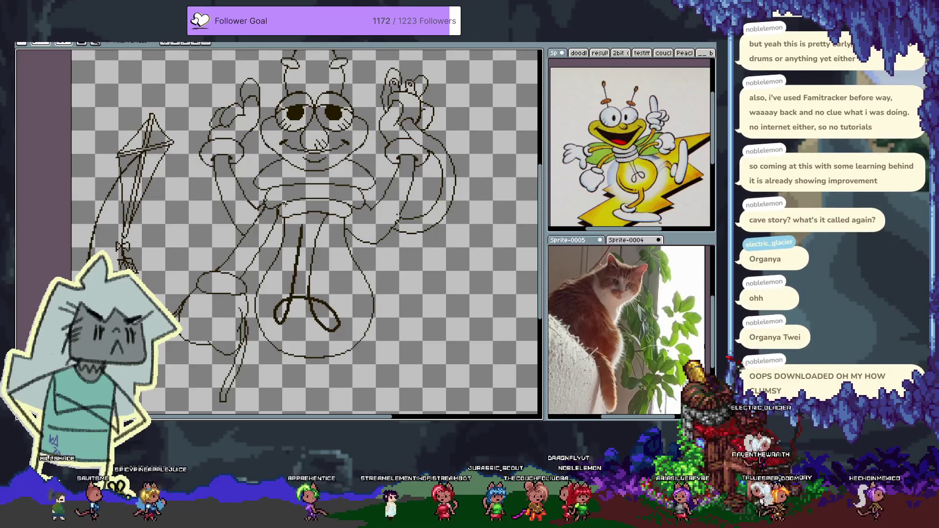
key("ctrl+z")
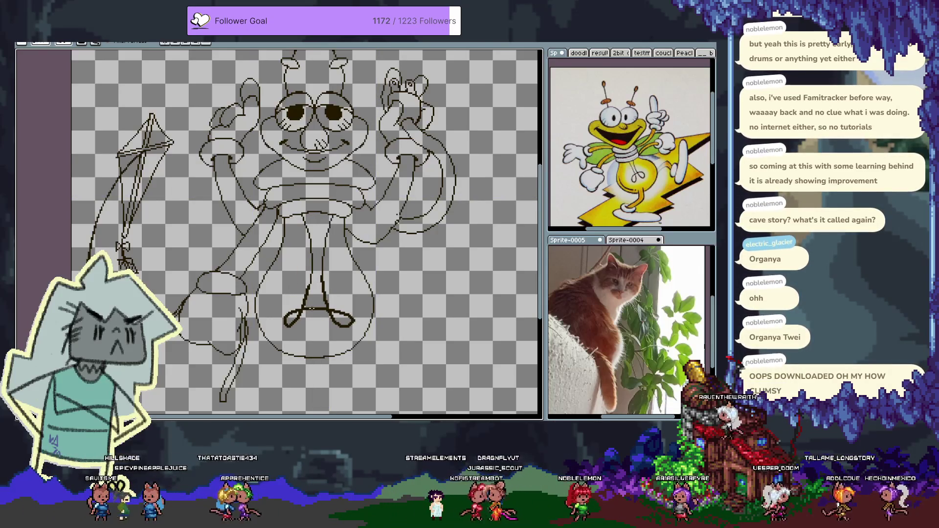
left_click_drag(368, 397, 273, 231)
key("Delete")
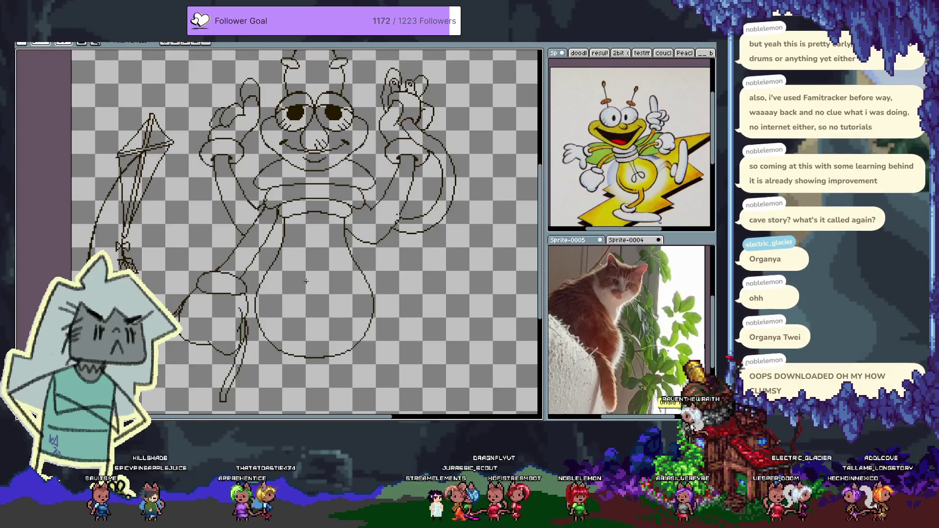
key("b")
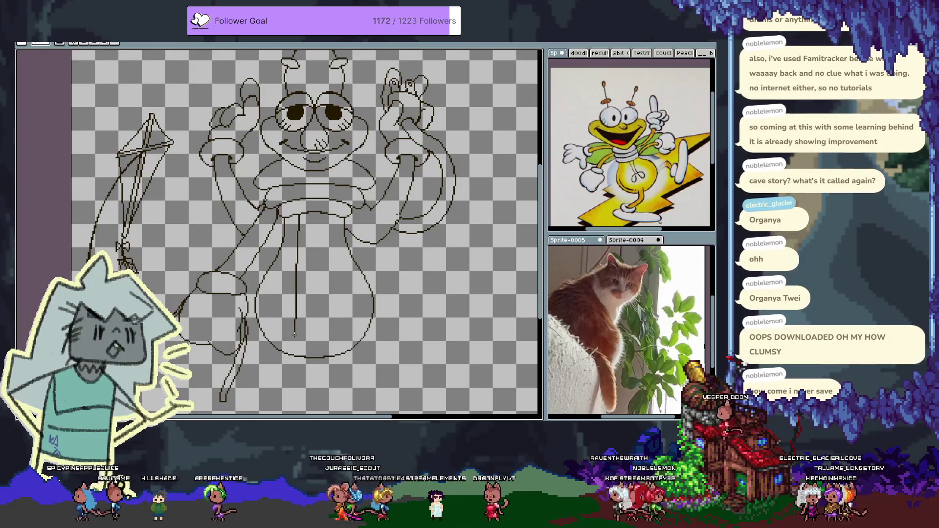
mouse_move(303, 217)
left_mouse_down()
mouse_move(295, 335)
mouse_move(304, 262)
left_mouse_up()
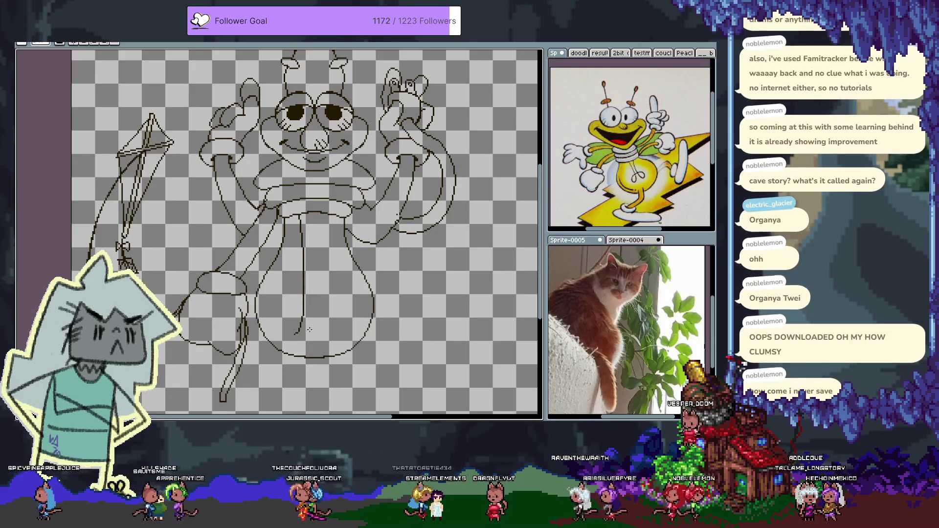
key("ctrl+z")
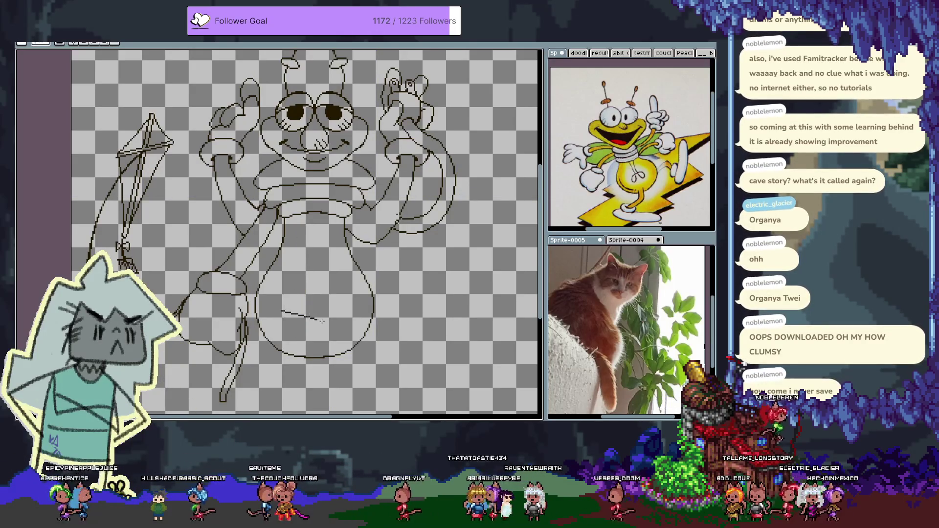
left_click_drag(349, 316, 353, 304)
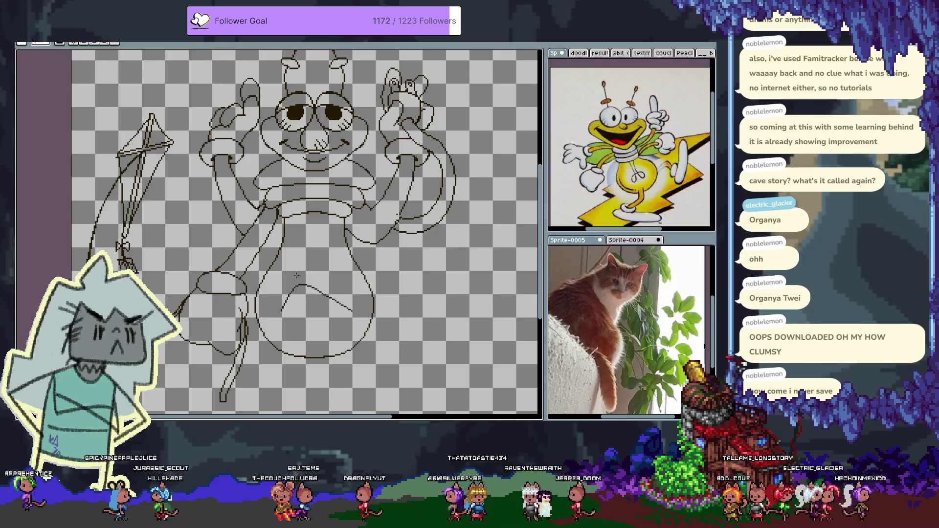
mouse_move(276, 277)
left_mouse_down()
mouse_move(361, 272)
mouse_move(359, 287)
left_mouse_up()
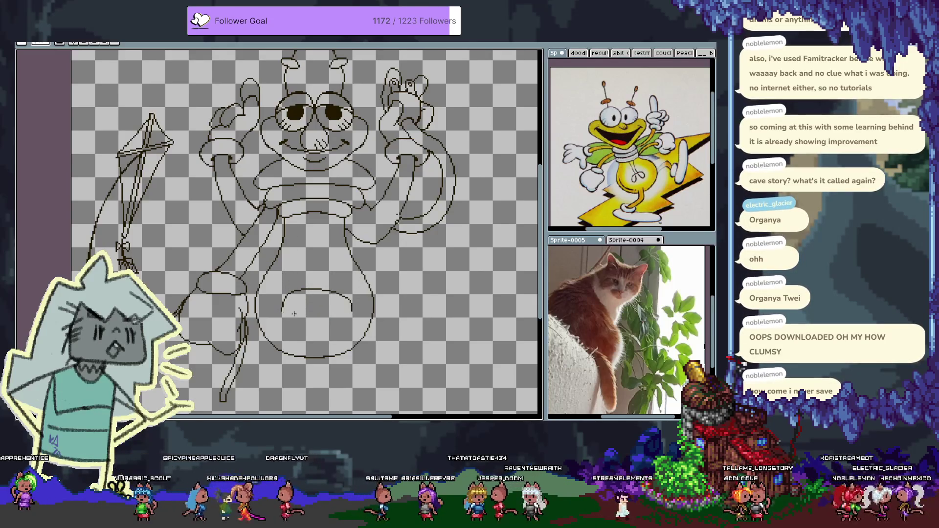
key("ctrl+z")
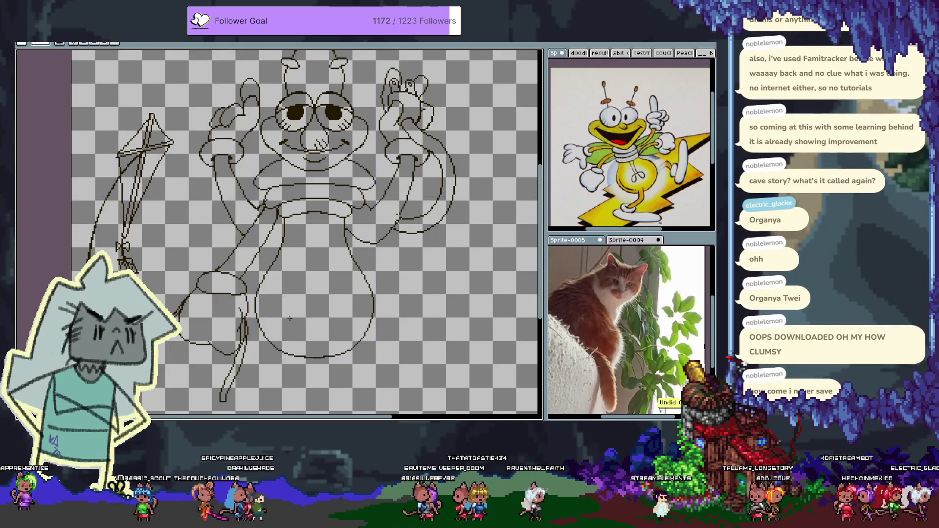
left_click(45, 42)
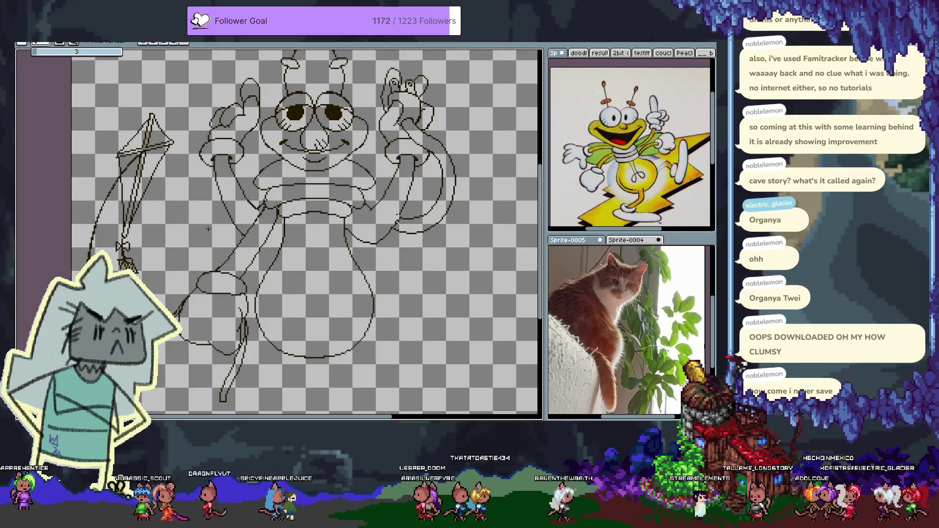
left_click(294, 265)
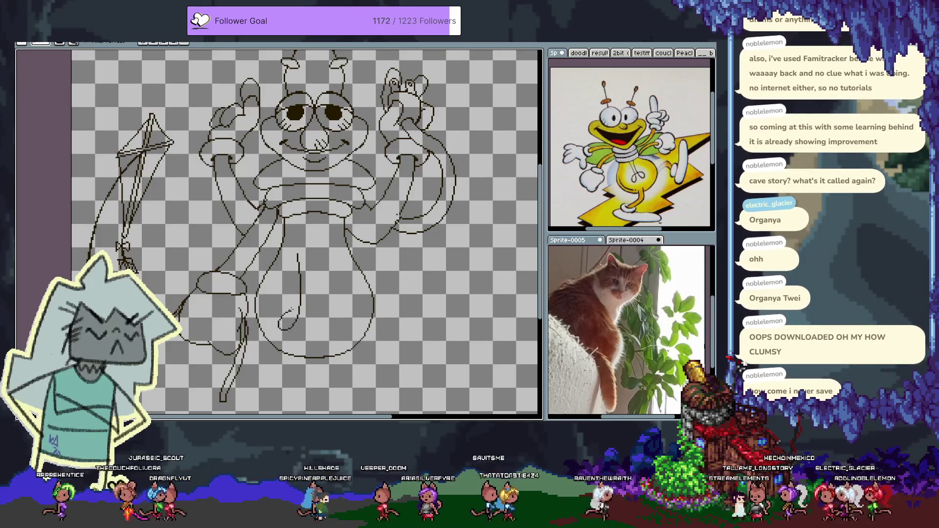
key("ctrl+z")
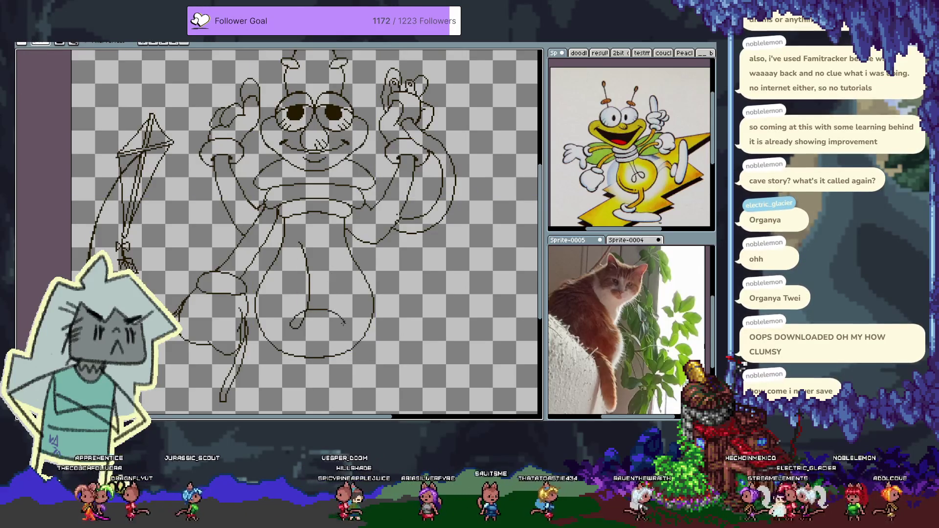
key("ctrl+z")
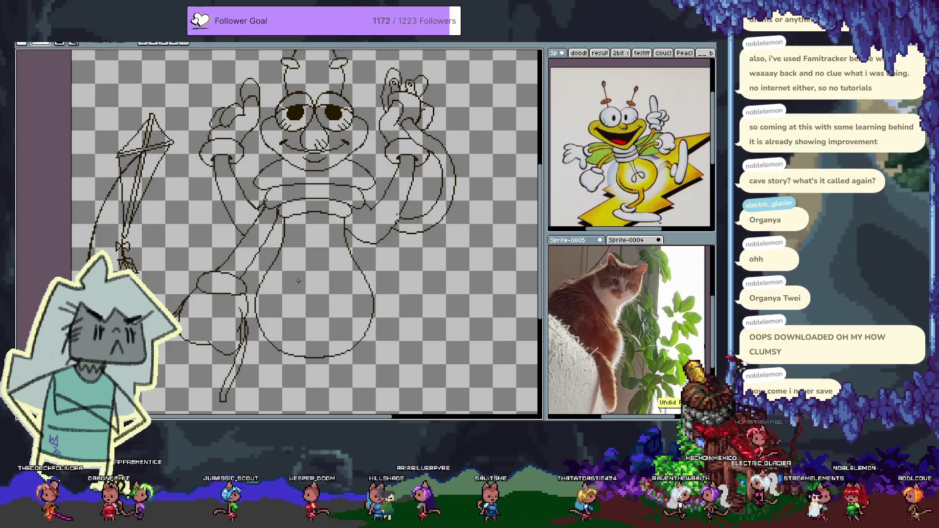
mouse_move(286, 315)
left_mouse_down()
mouse_move(304, 292)
mouse_move(301, 315)
left_mouse_up()
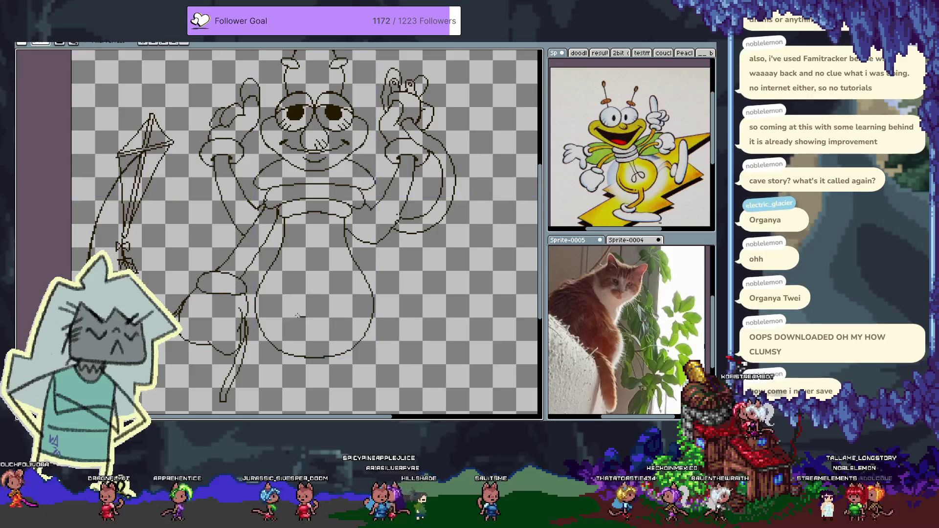
key("ctrl+z")
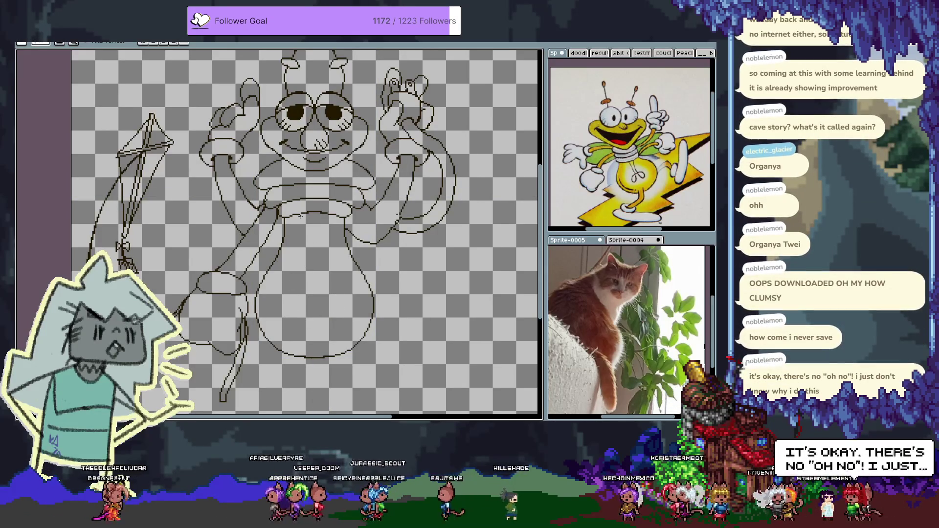
left_click_drag(300, 216, 292, 329)
key("ctrl+z")
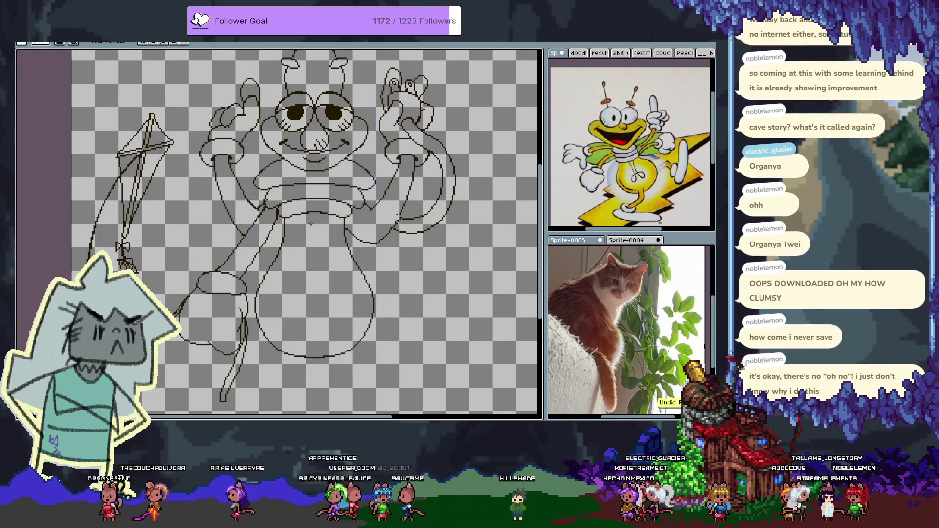
key("ctrl+z")
left_click_drag(331, 301, 345, 319)
key("ctrl+z")
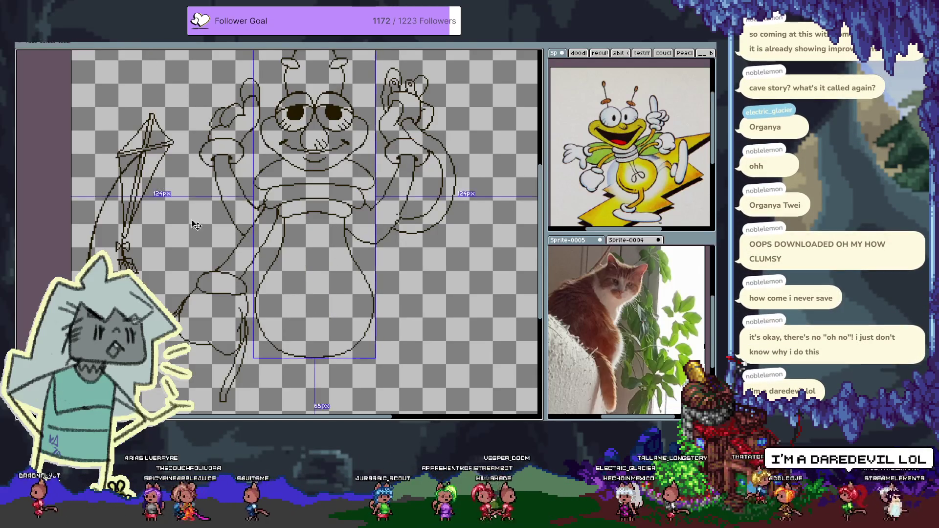
key("Tab")
- Turn on the pencil stabilizer and try a curved leg stroke inside the belly
left_click(199, 61)
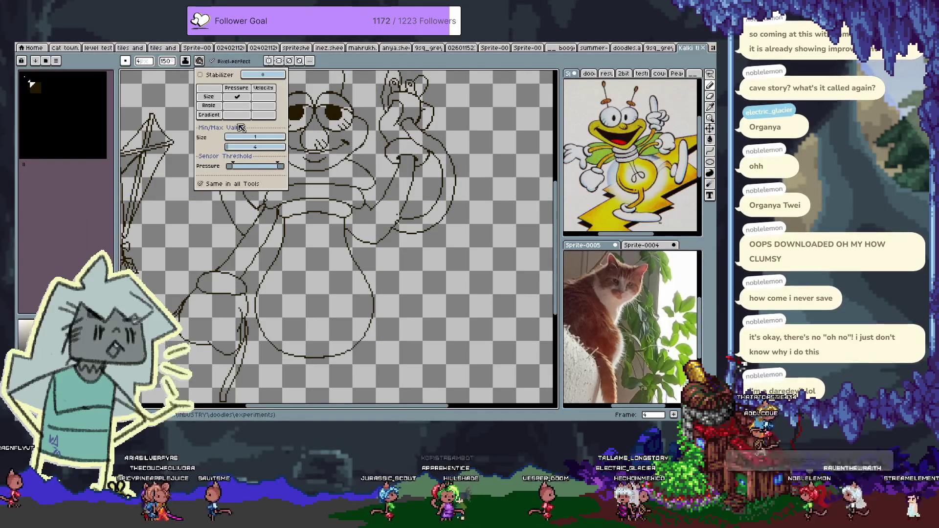
left_click(259, 75)
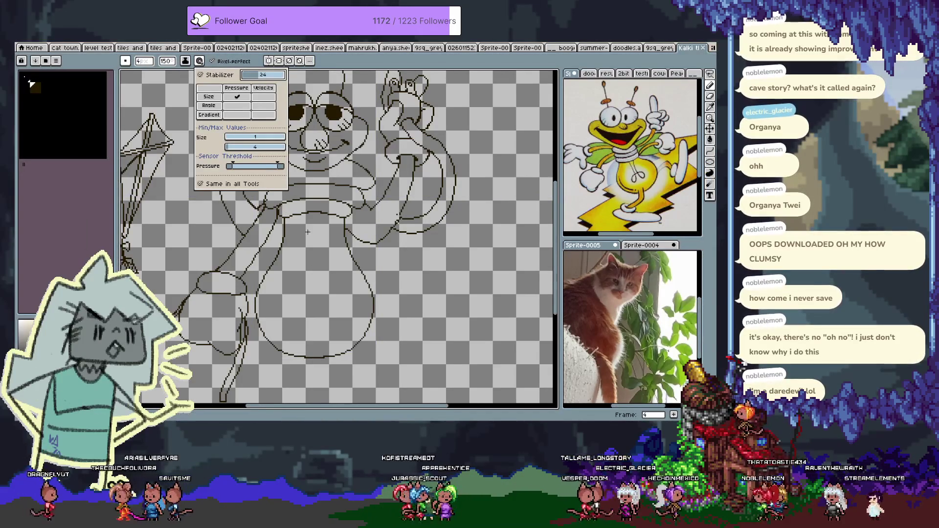
left_click(145, 64)
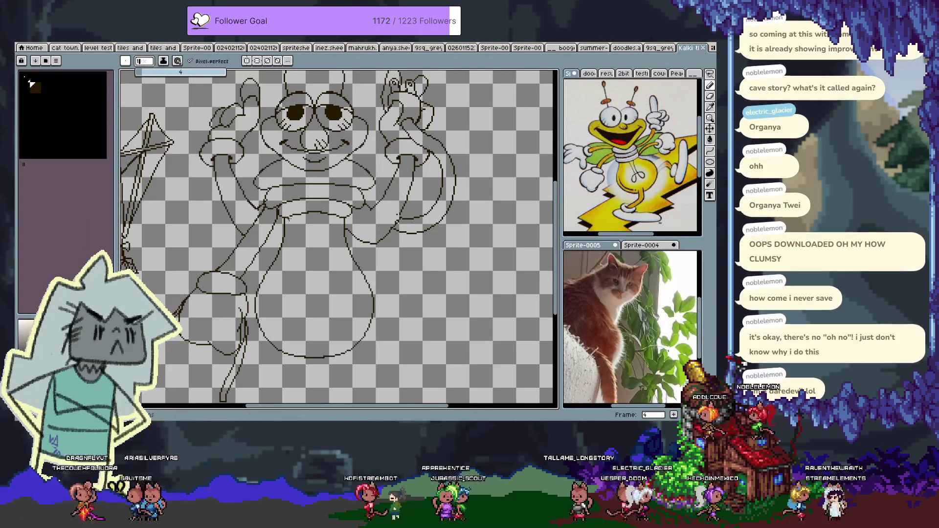
mouse_move(296, 215)
left_mouse_down()
mouse_move(292, 281)
mouse_move(313, 280)
left_mouse_up()
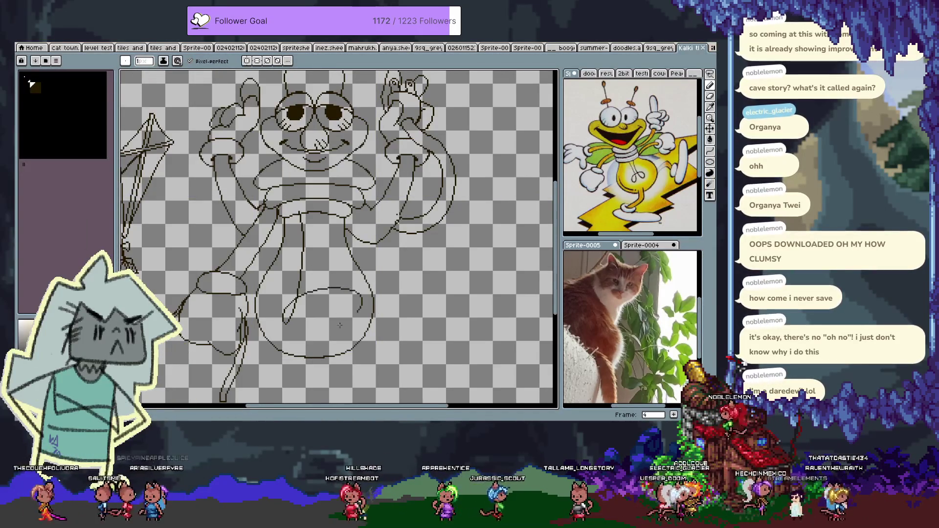
key("ctrl+z")
mouse_move(301, 215)
left_mouse_down()
mouse_move(289, 338)
mouse_move(352, 305)
left_mouse_up()
- Undo the inner belly strokes and loop so the bulb abdomen is an empty outline
key("ctrl+z")
key("ctrl+z")
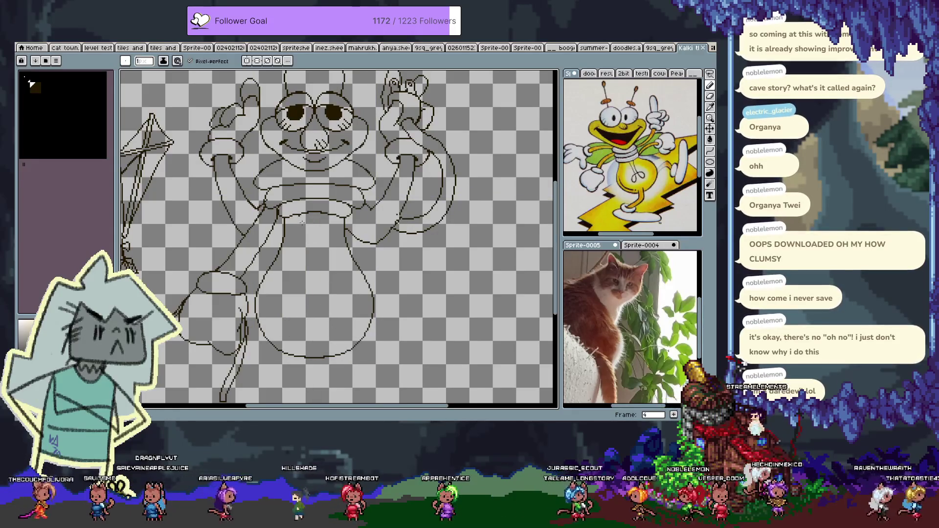
key("ctrl+z")
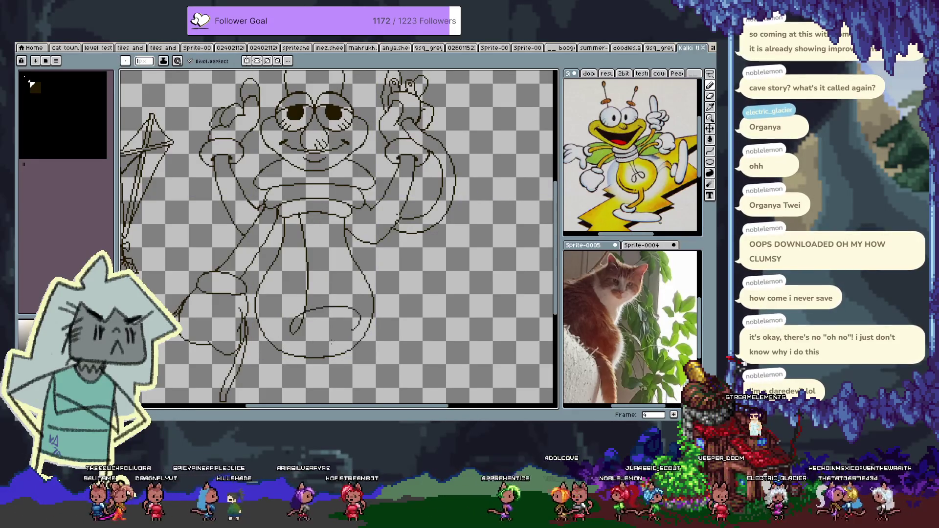
key("ctrl+z")
key("ctrl+z")
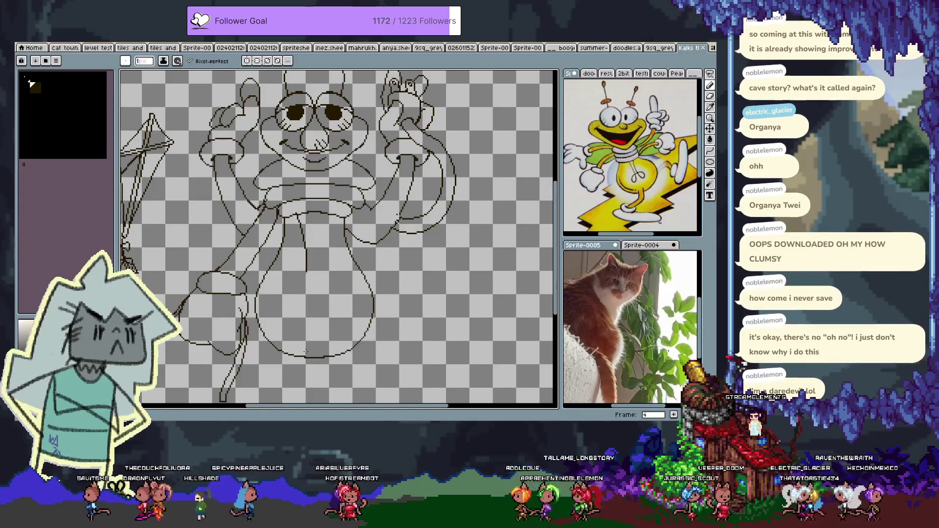
key("ctrl+z")
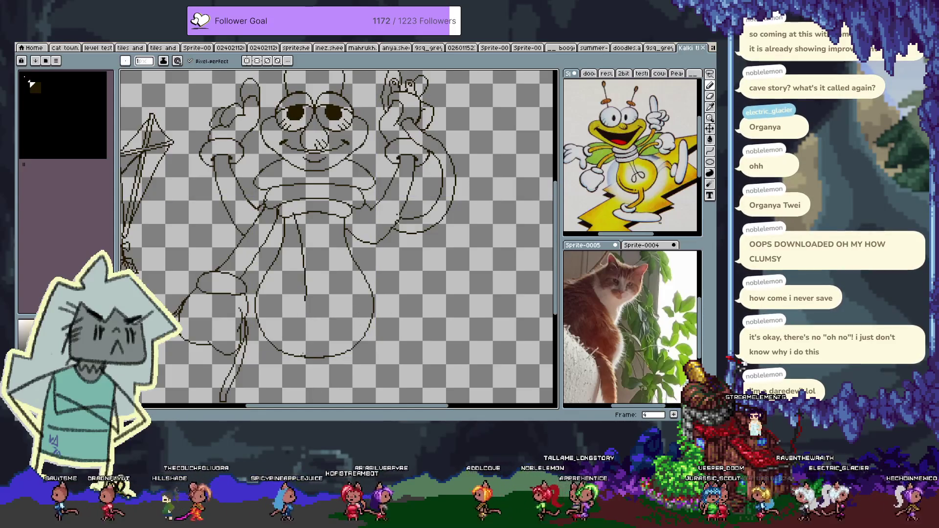
key("ctrl+z")
key("ctrl+z")
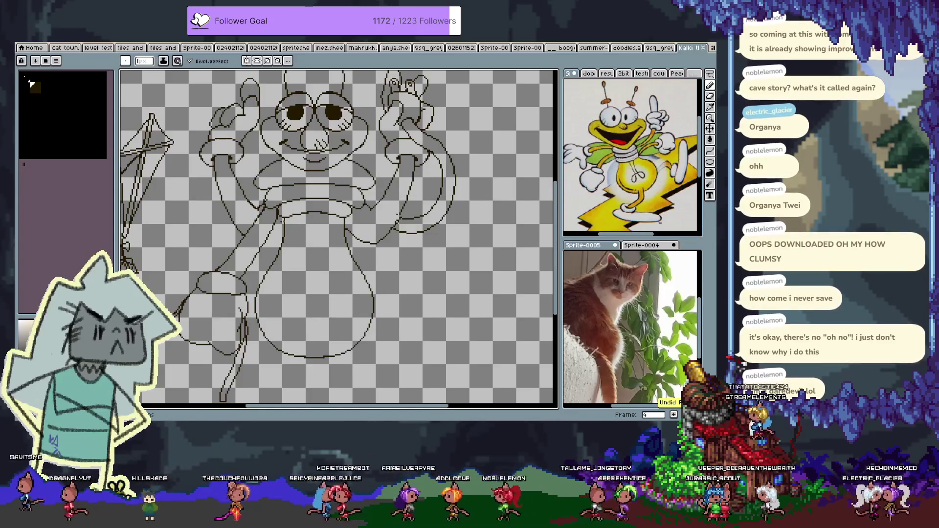
key("ctrl+z")
key("ctrl+z")
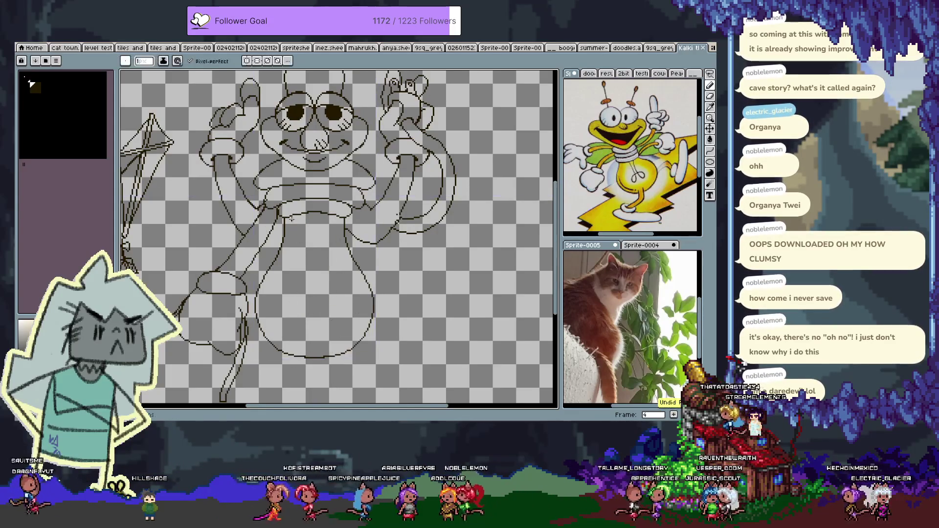
key("ctrl+z")
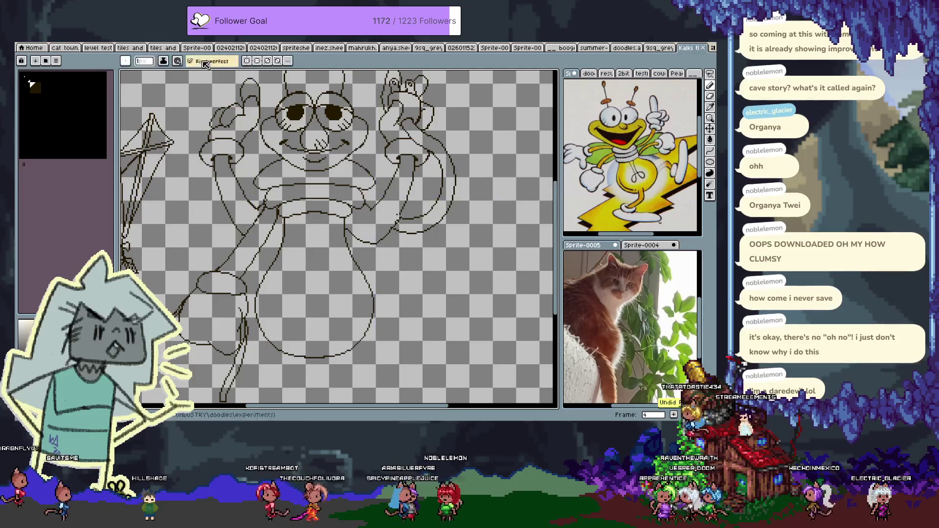
- Raise the stabilizer strength to 50 and undo the stray pencil mark
left_click(198, 61)
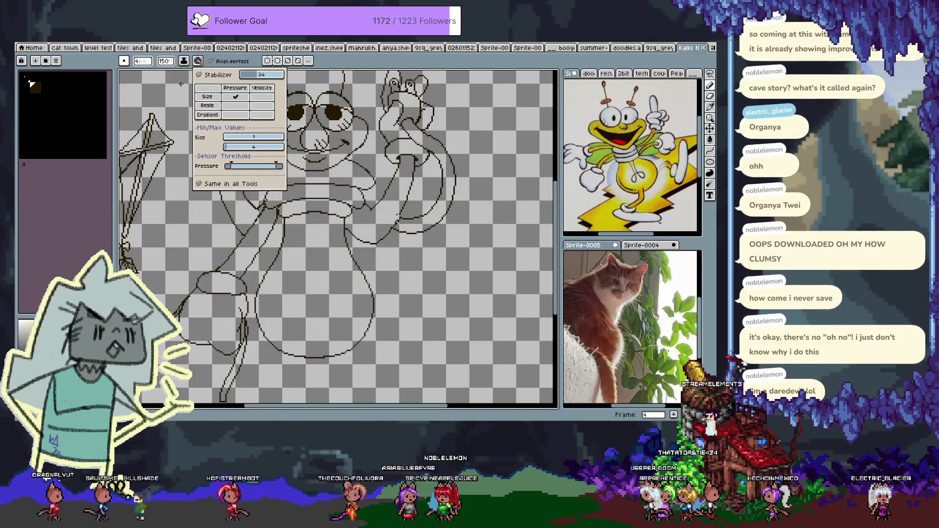
left_click_drag(244, 75, 253, 80)
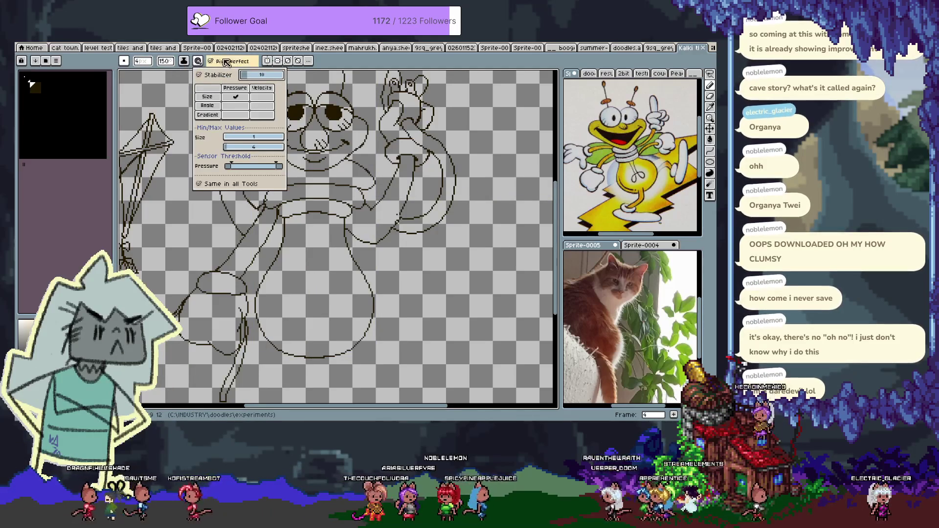
left_click(198, 62)
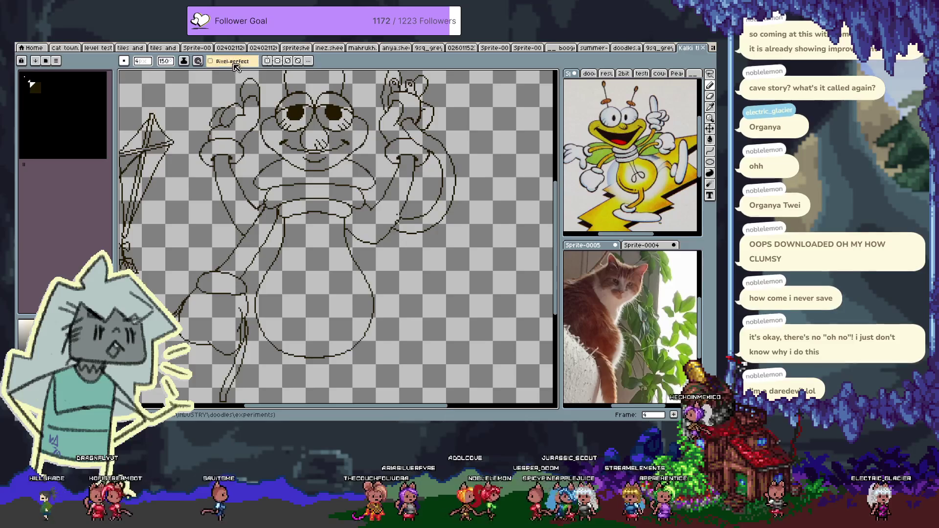
left_click(197, 61)
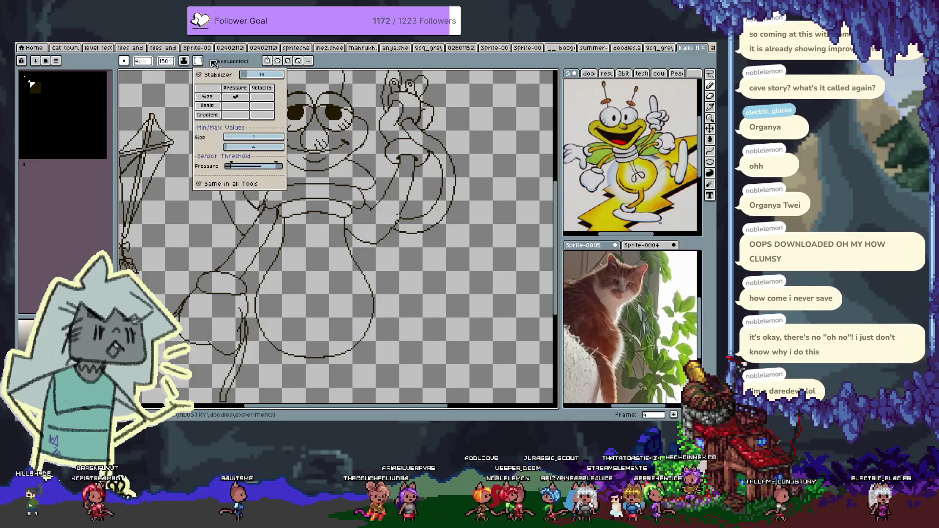
left_click(307, 283)
key("ctrl+z")
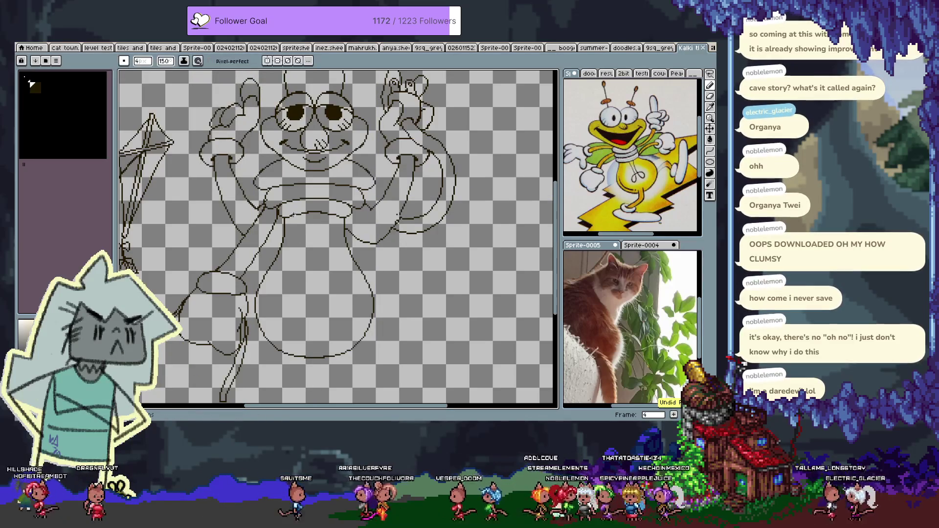
left_click_drag(292, 216, 278, 347)
key("ctrl+z")
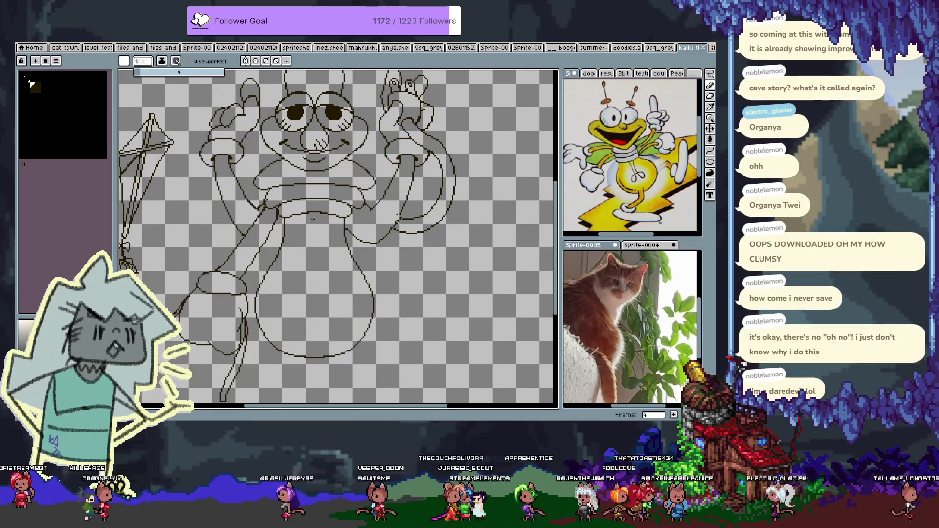
key("ctrl+z")
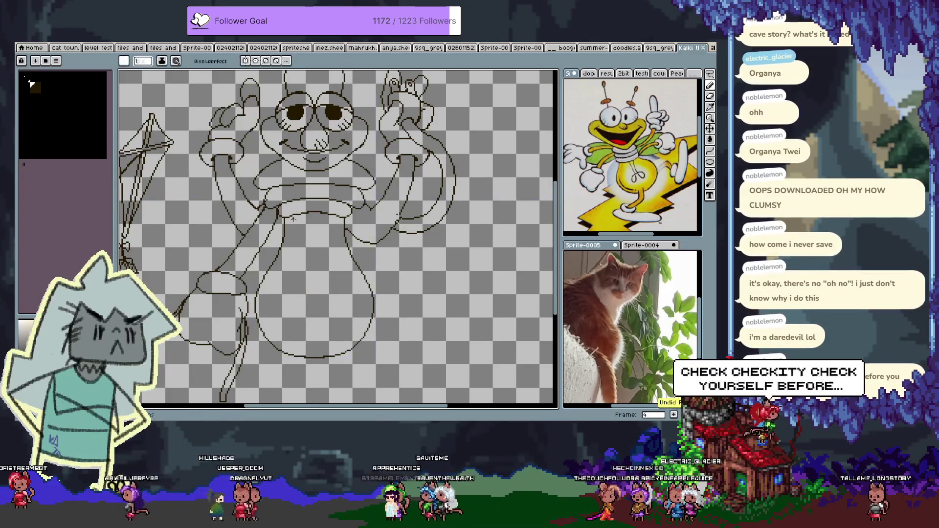
key("ctrl+v")
key("b")
key("ctrl+z")
left_click_drag(296, 238, 307, 317)
left_click_drag(332, 235, 331, 283)
key("ctrl+z")
key("ctrl+z")
left_click_drag(297, 239, 302, 306)
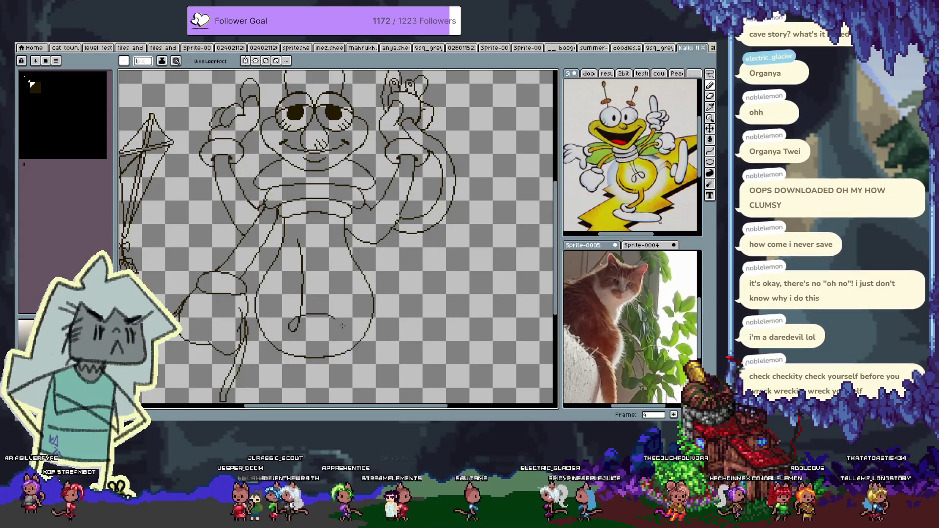
key("ctrl+z")
key("ctrl+z")
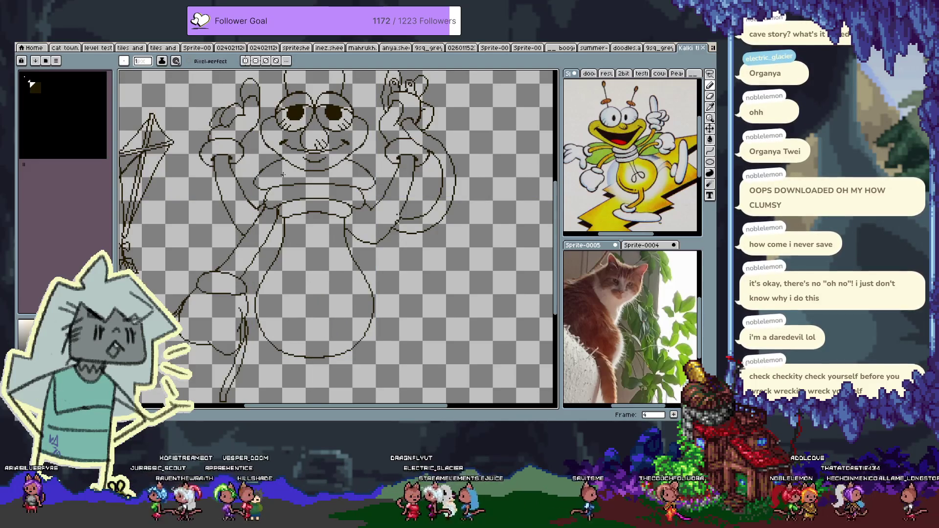
- Turn on vertical symmetry and draw two mirrored legs with foot loops in the belly
left_click(245, 61)
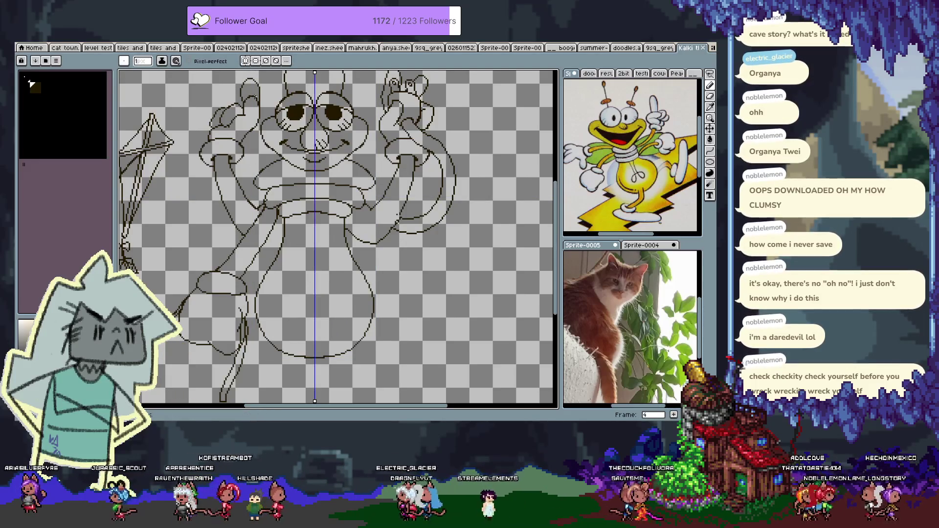
left_click_drag(277, 327, 298, 307)
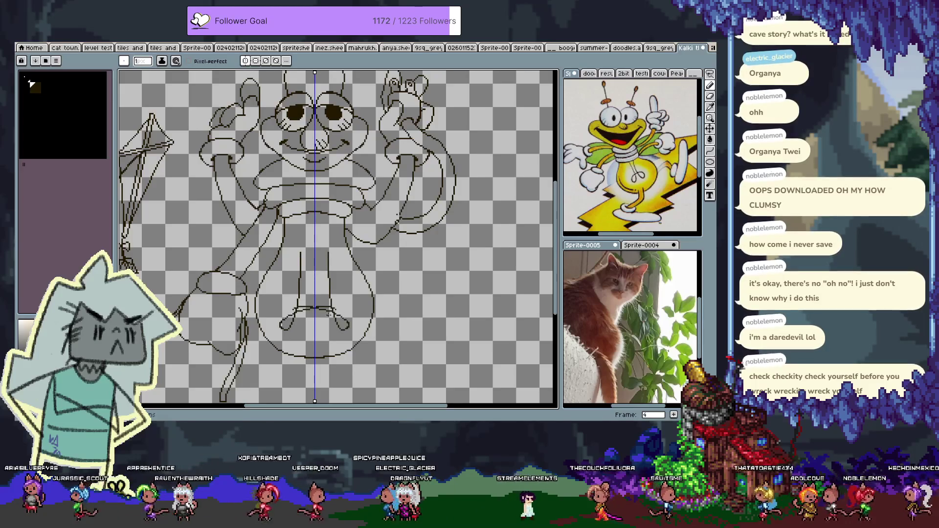
key("ctrl+z")
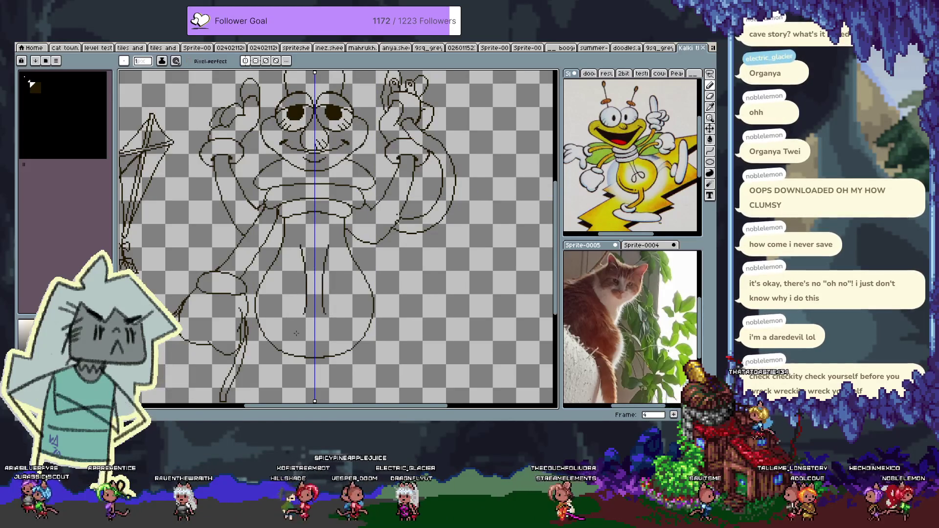
key("ctrl+z")
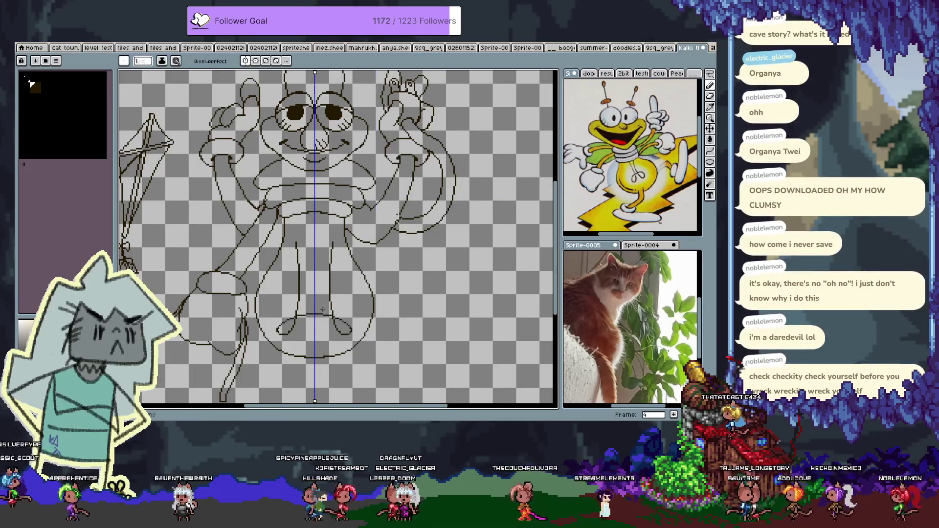
left_click_drag(304, 242, 304, 323)
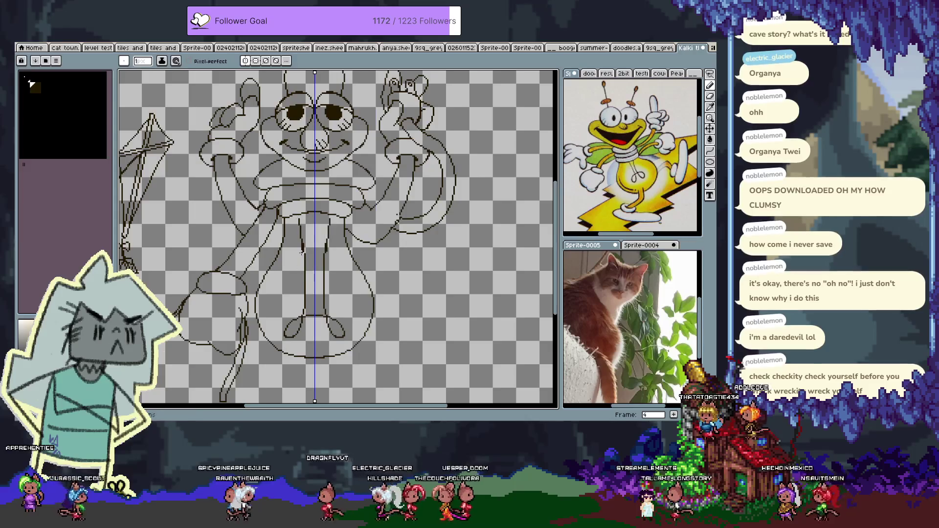
key("ctrl+z")
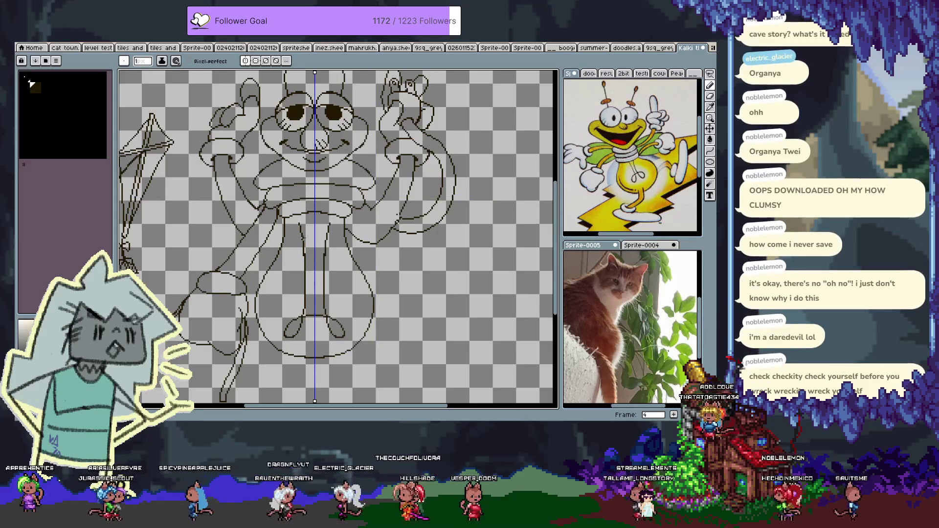
- Enlarge the brush and trace the mirrored legs and feet with thick strokes
left_click(142, 61)
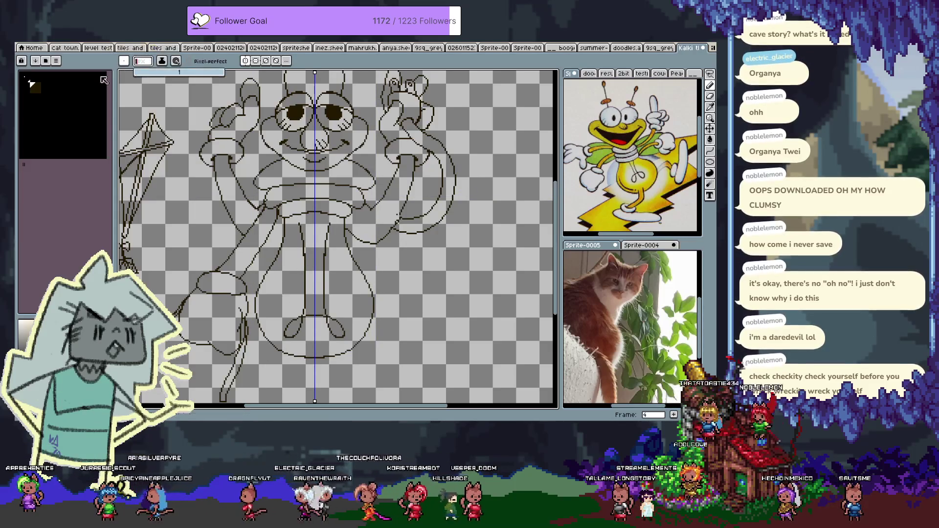
left_click_drag(304, 261, 291, 337)
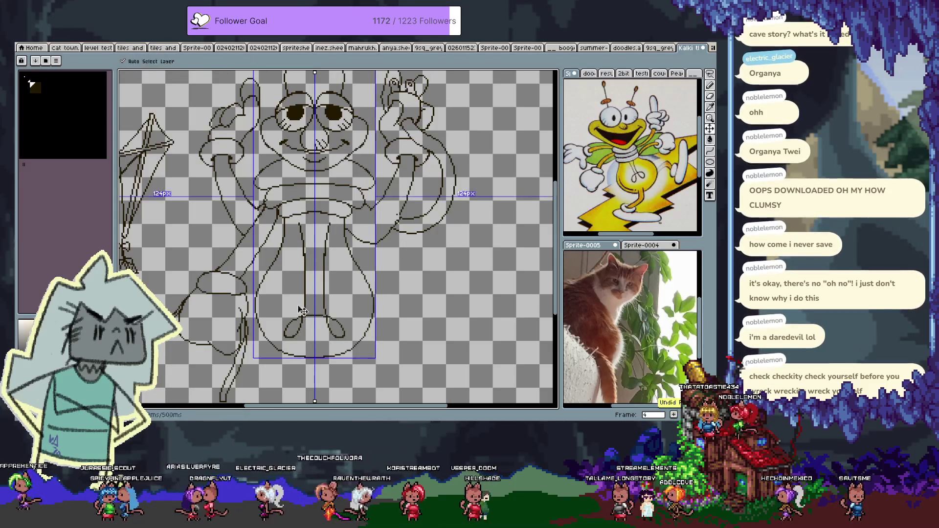
left_click_drag(304, 264, 304, 313)
key("ctrl+z")
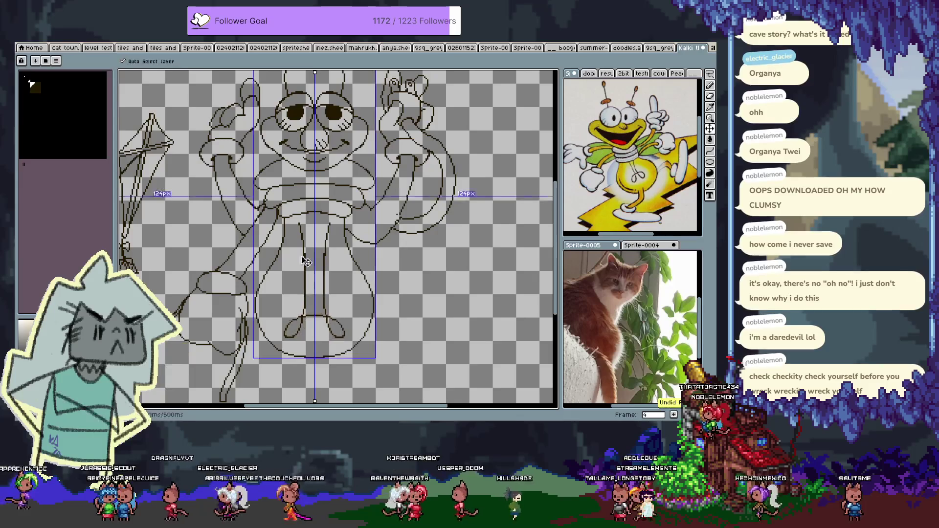
key("ctrl+z")
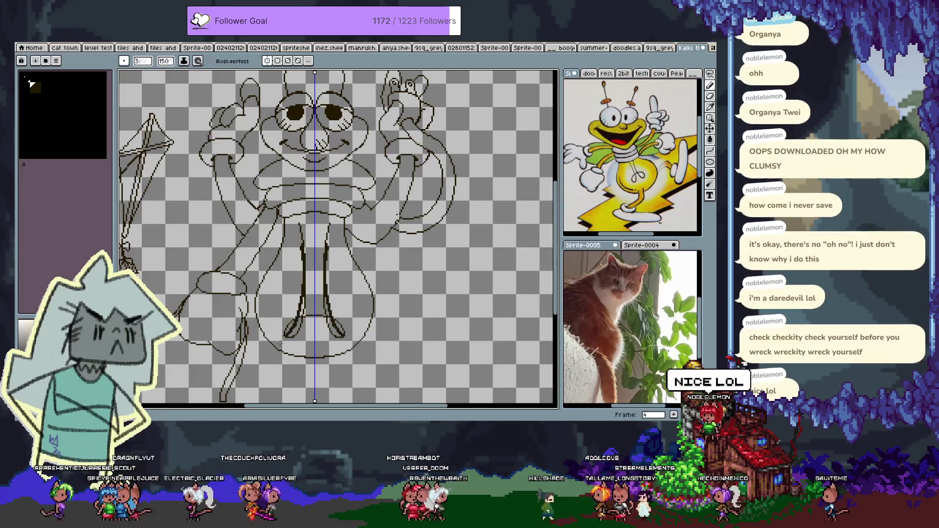
left_click_drag(304, 258, 288, 337)
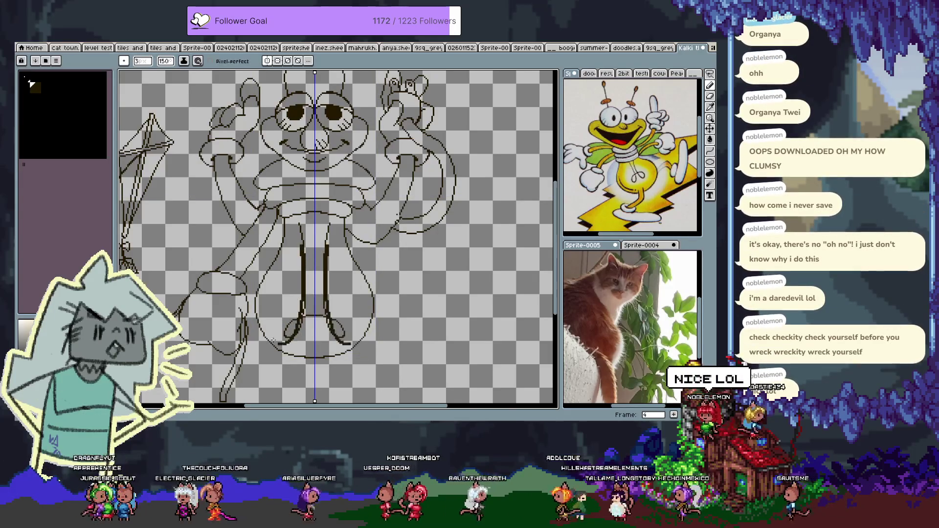
left_click_drag(299, 258, 308, 309)
- Redraw the thick mirrored legs over the sketch, extending the leg lines higher toward the body
key("ctrl+z")
key("ctrl+z")
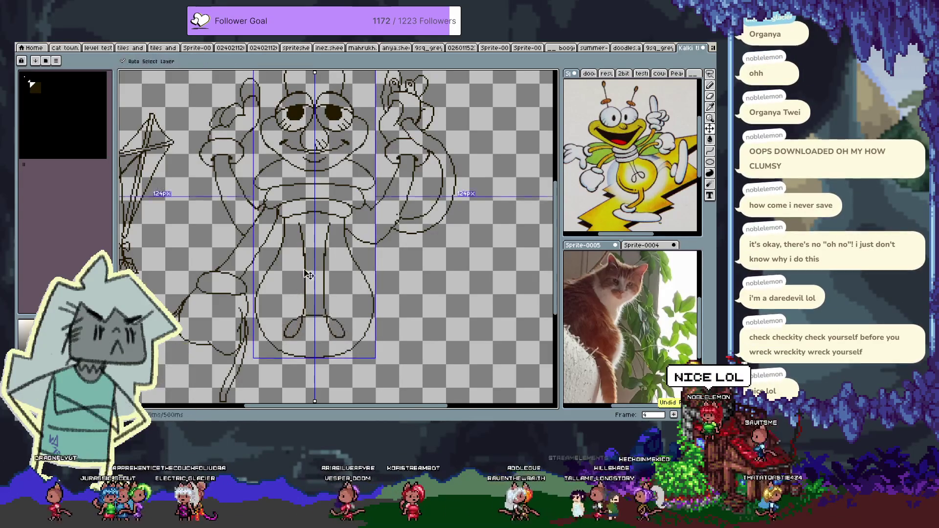
left_click_drag(301, 240, 287, 335)
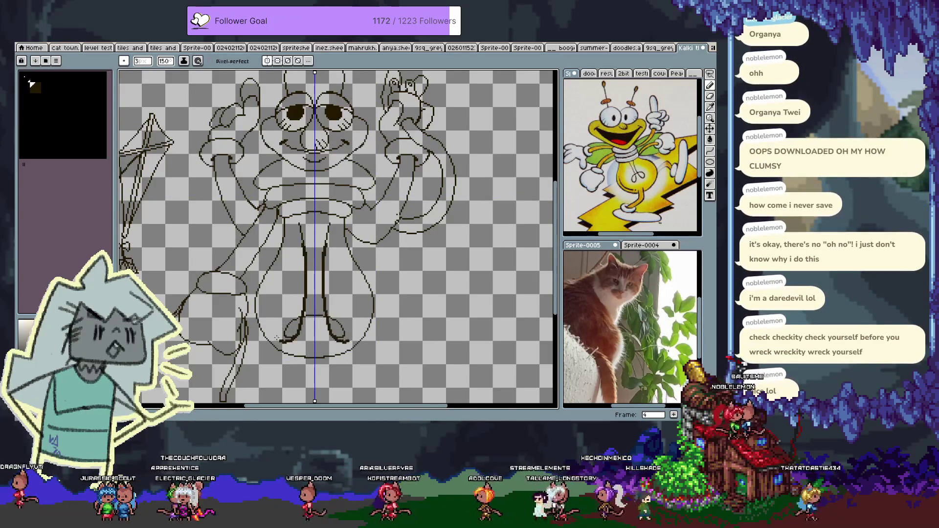
left_click_drag(300, 245, 289, 336)
key("ctrl+z")
mouse_move(303, 253)
left_mouse_down()
mouse_move(305, 320)
mouse_move(342, 319)
left_mouse_up()
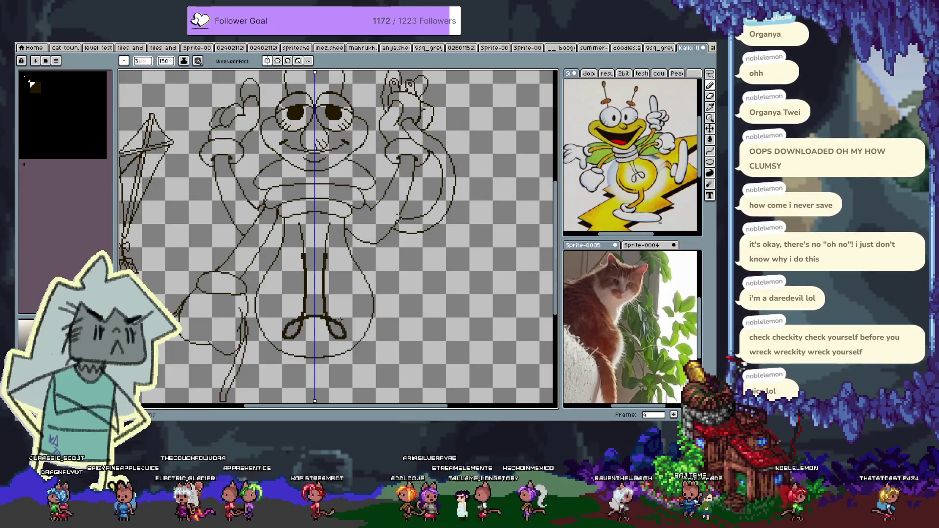
left_click_drag(298, 223, 302, 285)
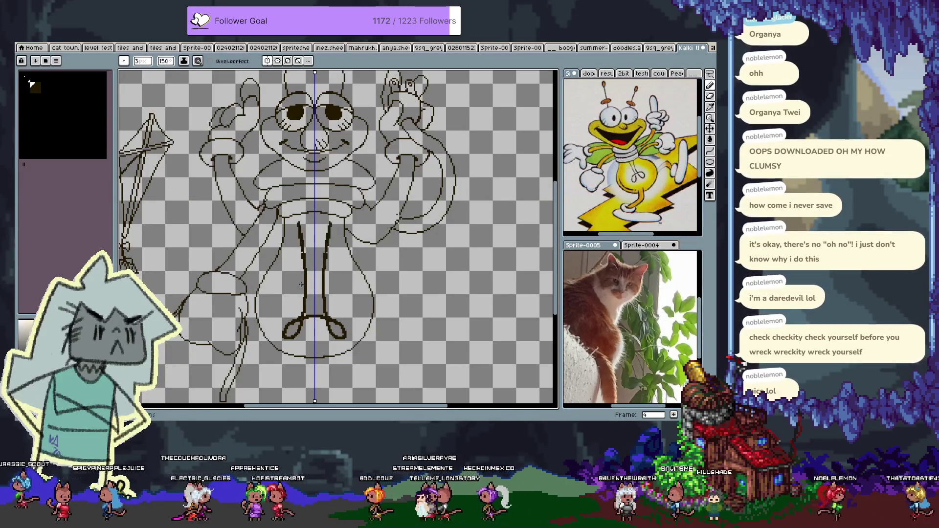
key("ctrl+z")
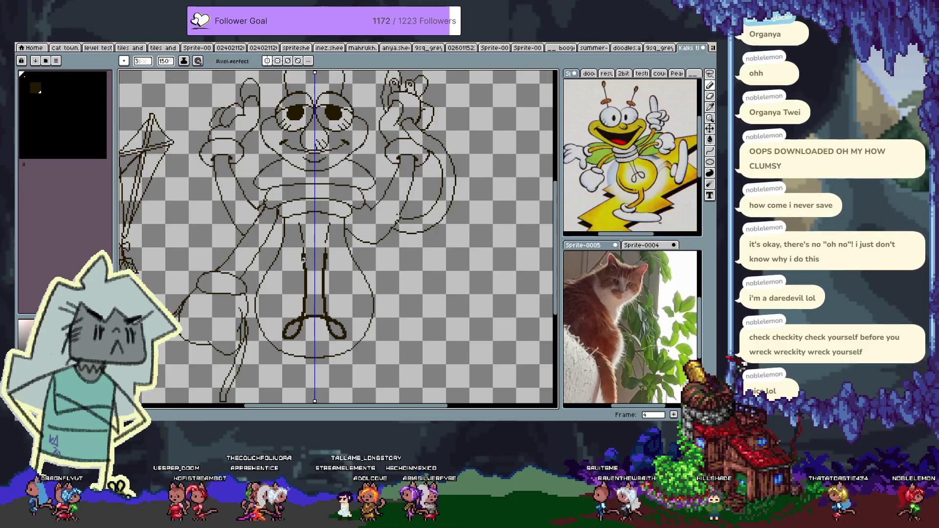
key("ctrl+z")
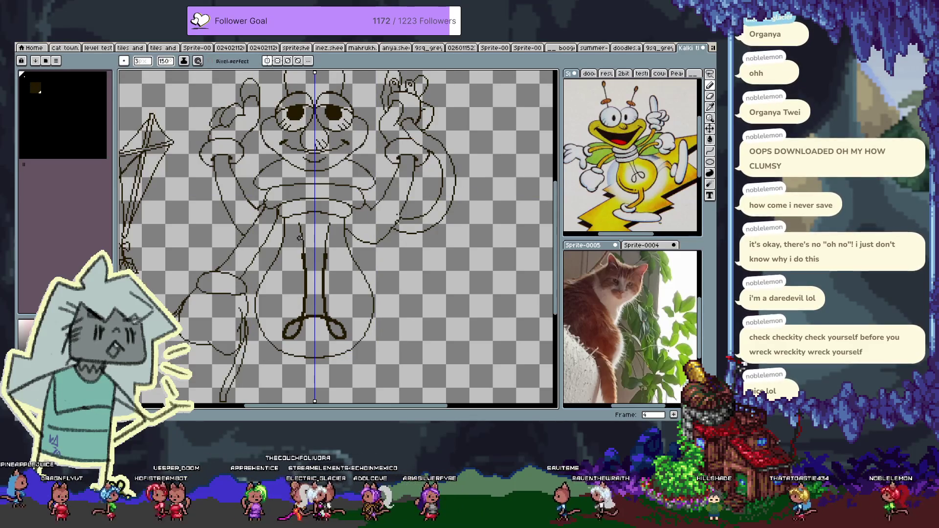
left_click_drag(302, 286, 299, 221)
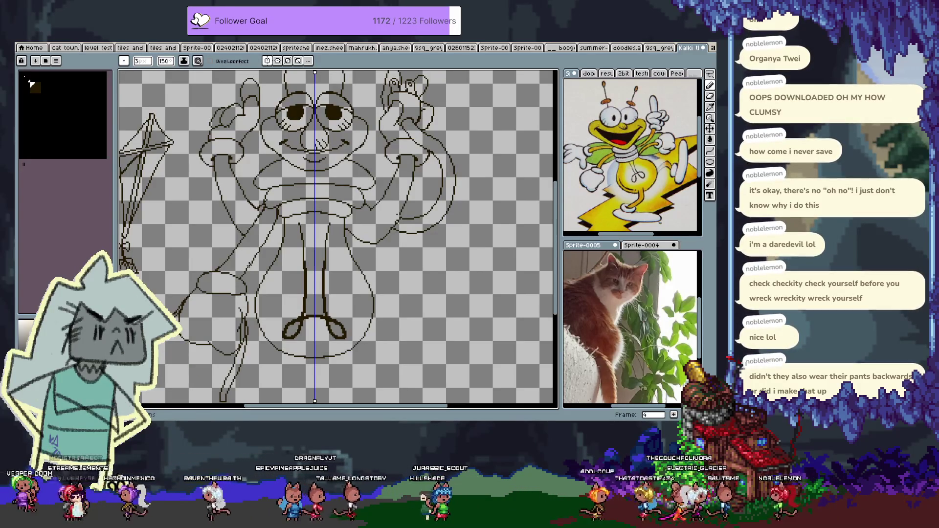
- Try erasing the looped shoes under the legs, then return to the Pencil
key("v")
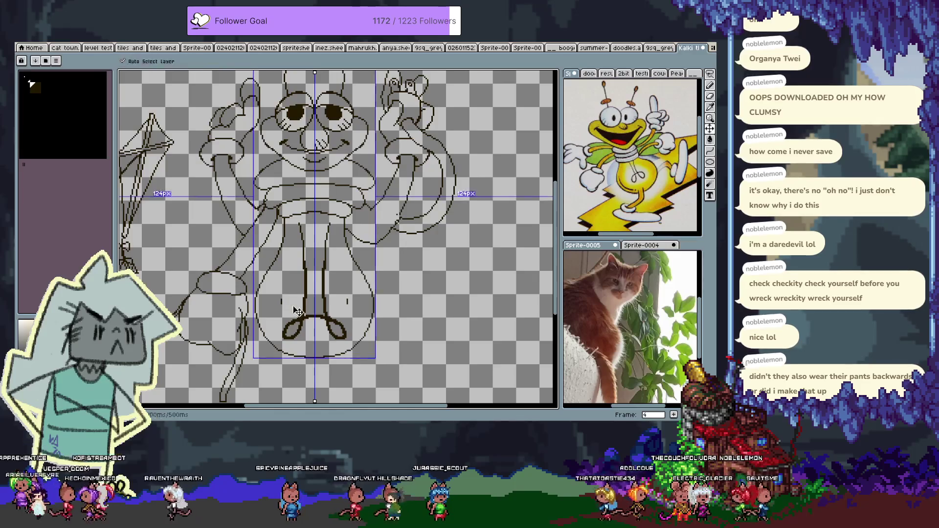
key("e")
left_click_drag(292, 332, 337, 330)
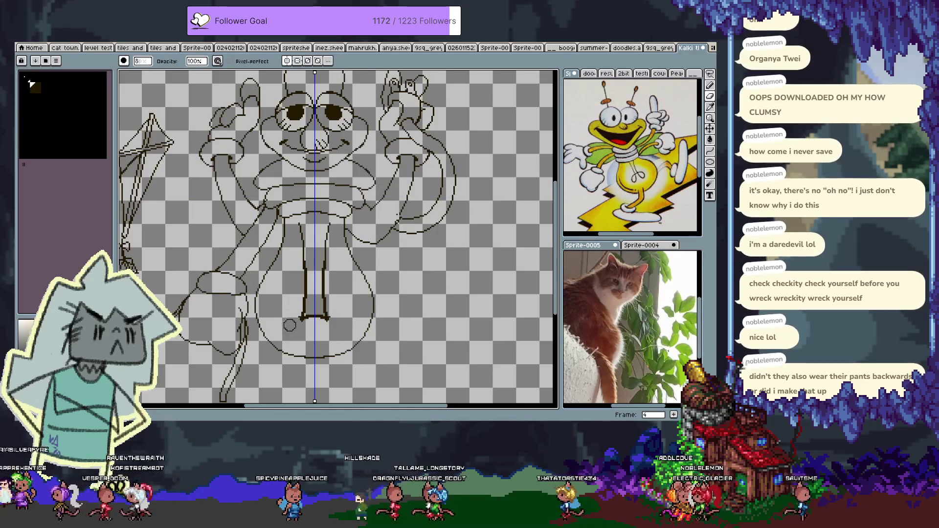
key("b")
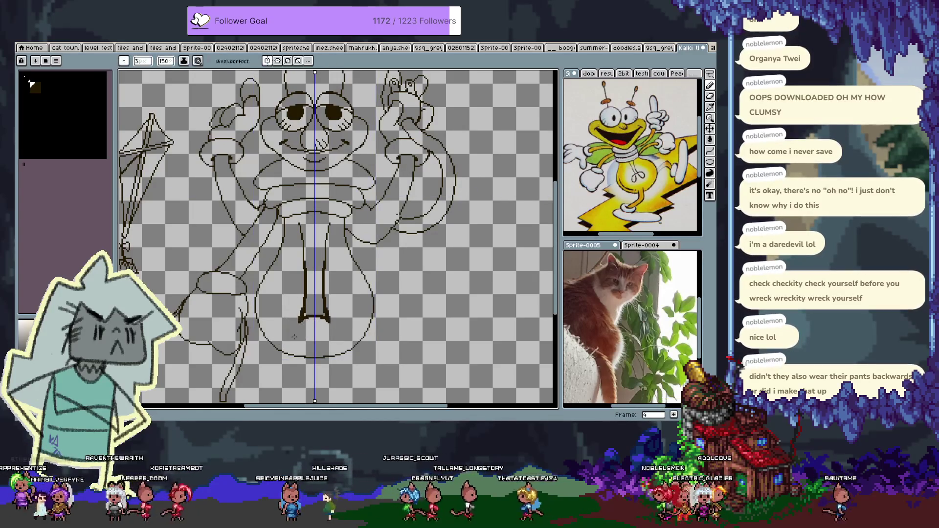
key("ctrl+y")
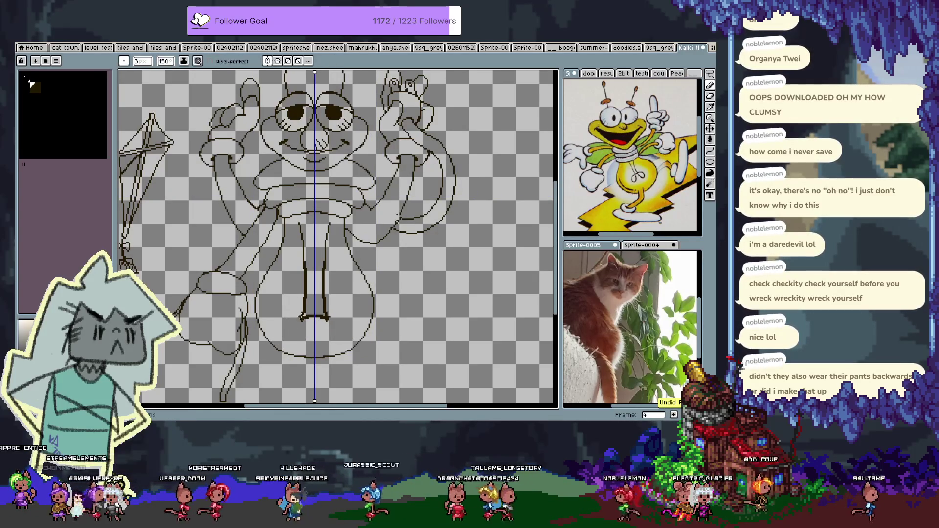
- Test a size-5 flat line across both feet, then undo it to keep the looped shoes
key("e")
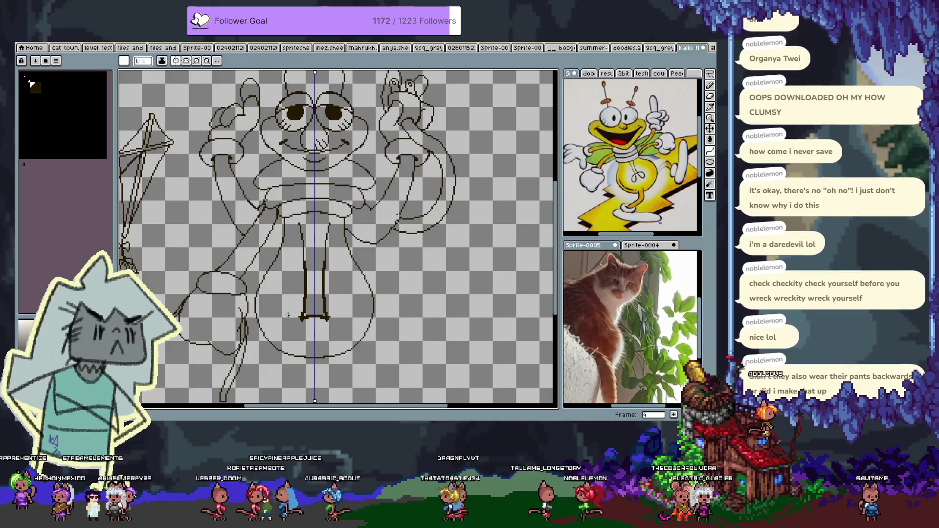
key("plus")
key("plus")
key("plus")
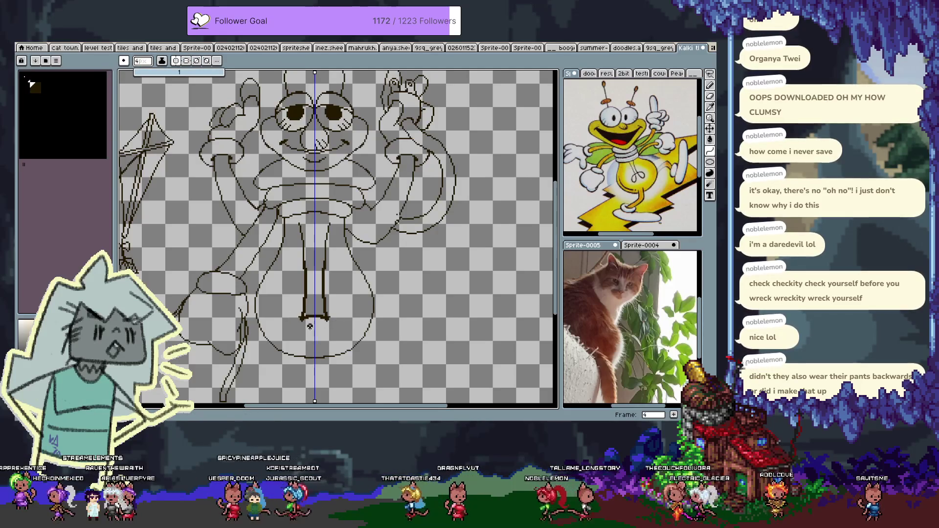
key("plus")
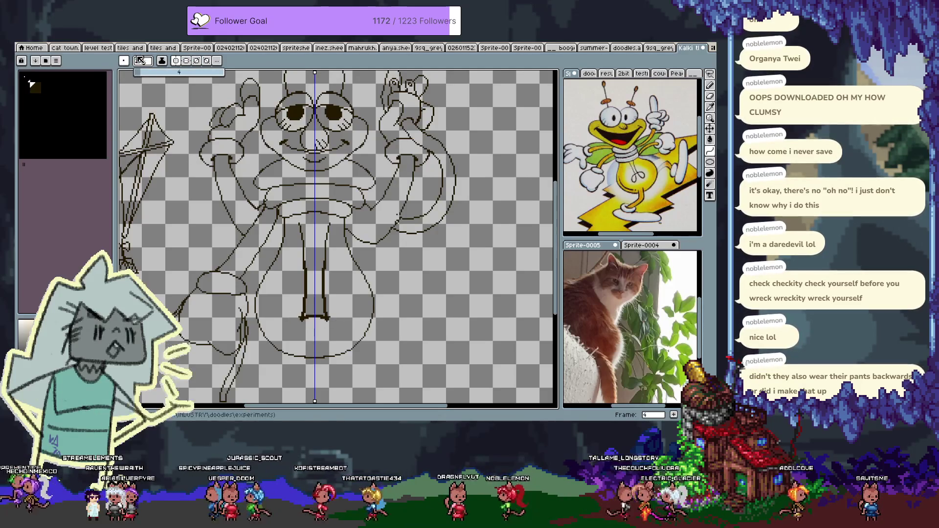
mouse_move(305, 320)
left_mouse_down()
mouse_move(268, 320)
mouse_move(294, 338)
mouse_move(305, 332)
left_mouse_up()
key("ctrl+z")
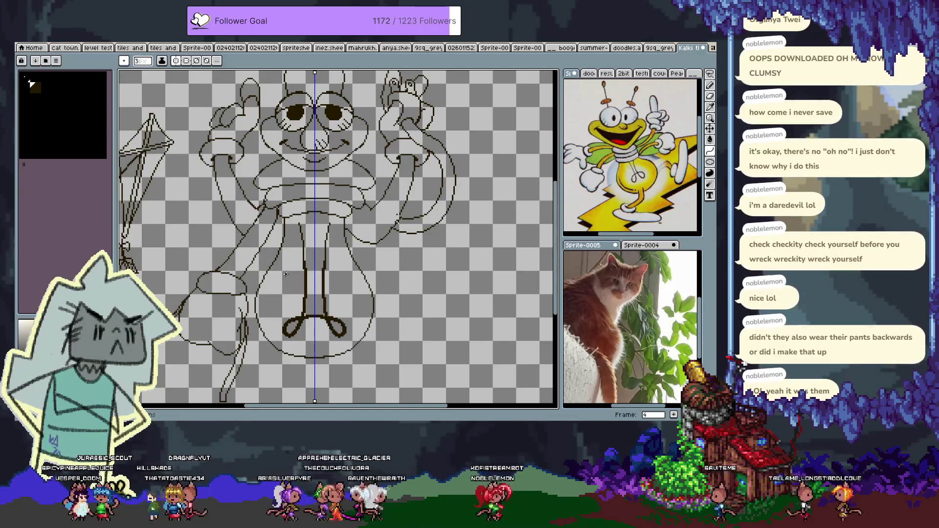
scroll(282, 272, "up", 3)
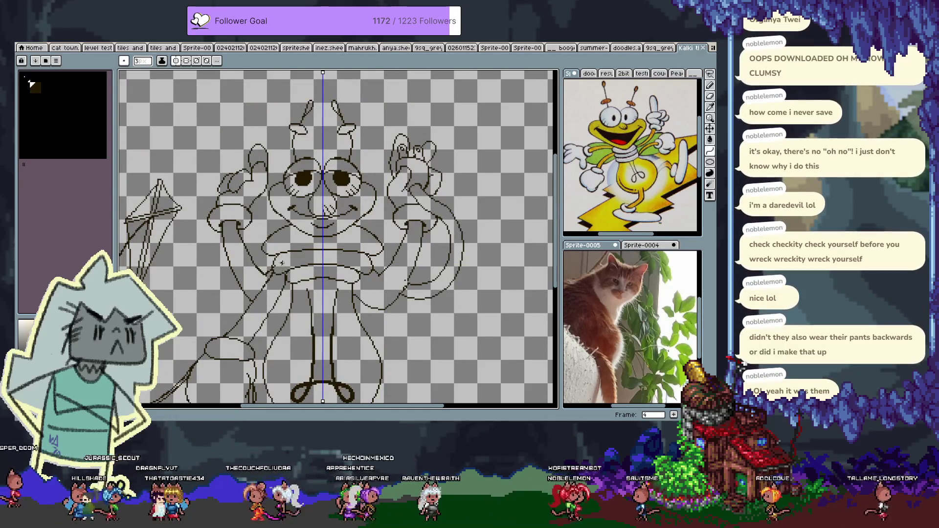
- Check the pen dynamics settings and undo a small test circle and test stroke
key("b")
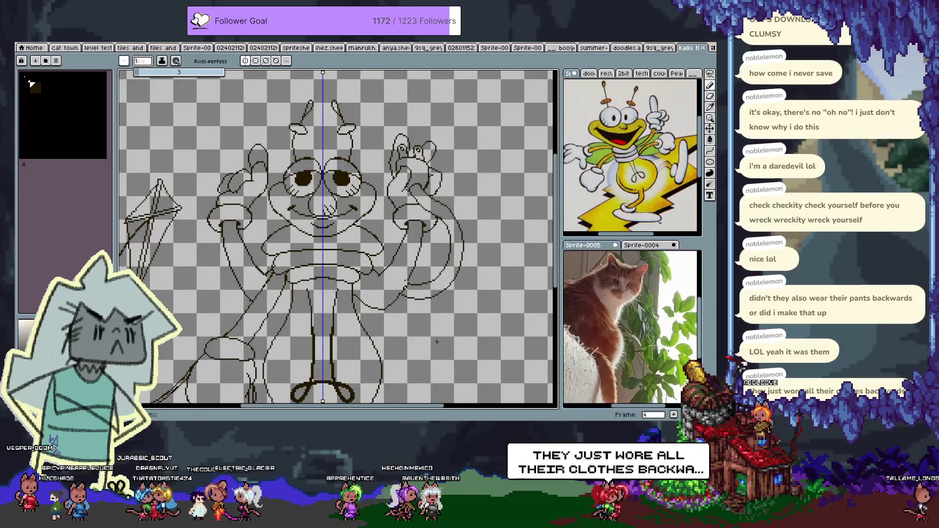
key("v")
key("b")
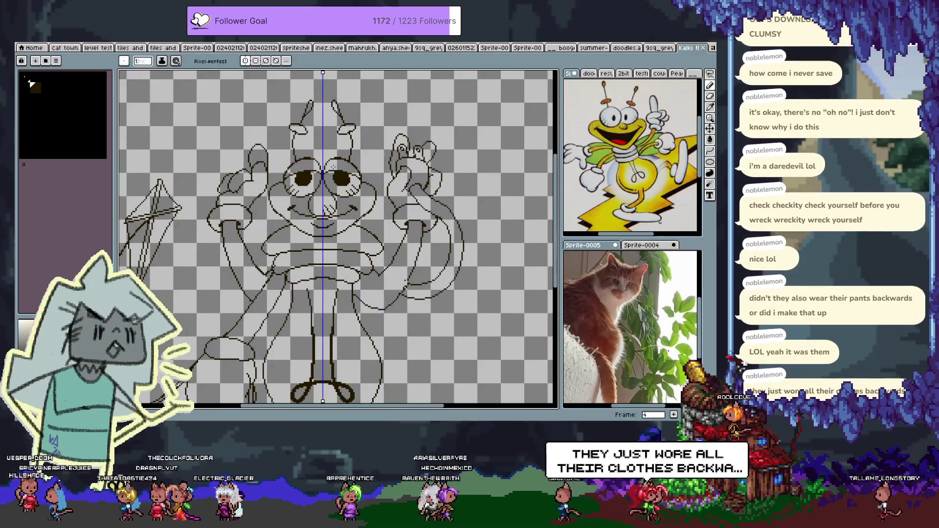
left_click(198, 61)
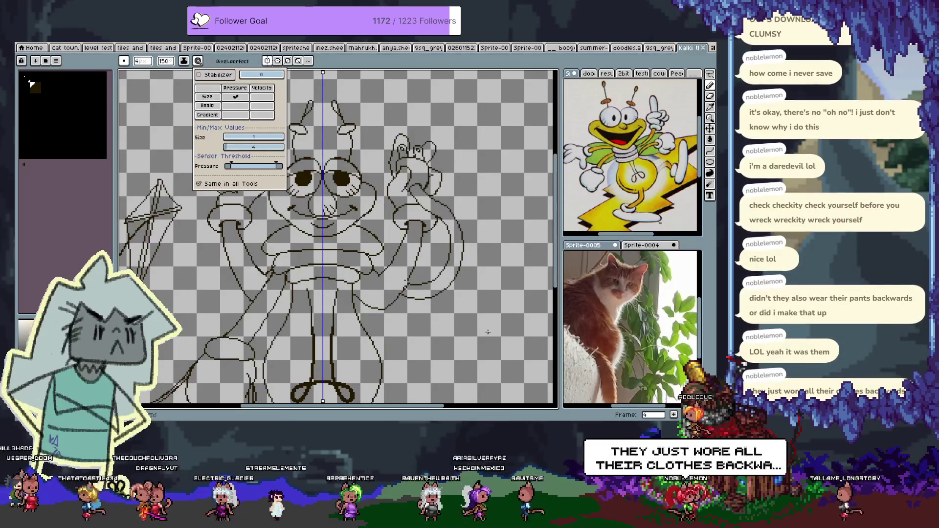
mouse_move(499, 313)
left_mouse_down()
mouse_move(484, 350)
mouse_move(496, 309)
left_mouse_up()
key("v")
key("ctrl+z")
key("b")
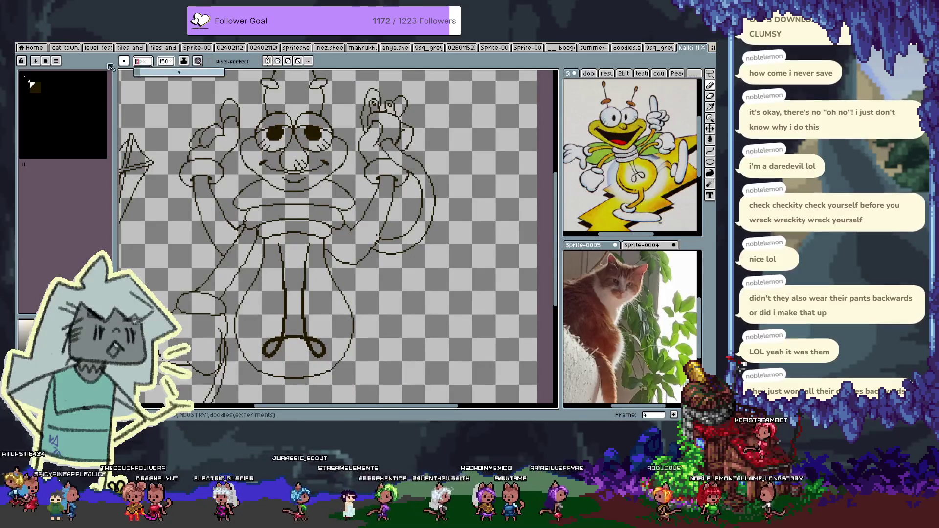
left_click_drag(470, 266, 506, 354)
key("ctrl+z")
- Zoom out and centre the whole Louie sprite in the editor view
left_click_drag(449, 293, 427, 252)
key("b")
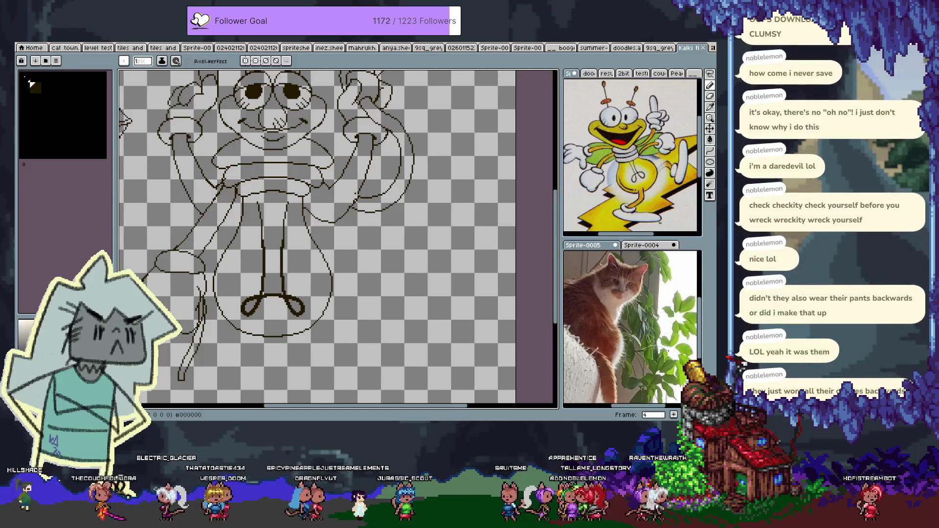
scroll(308, 289, "down", 2)
scroll(284, 283, "up", 1)
scroll(284, 284, "down", 1)
left_click_drag(284, 284, 331, 281)
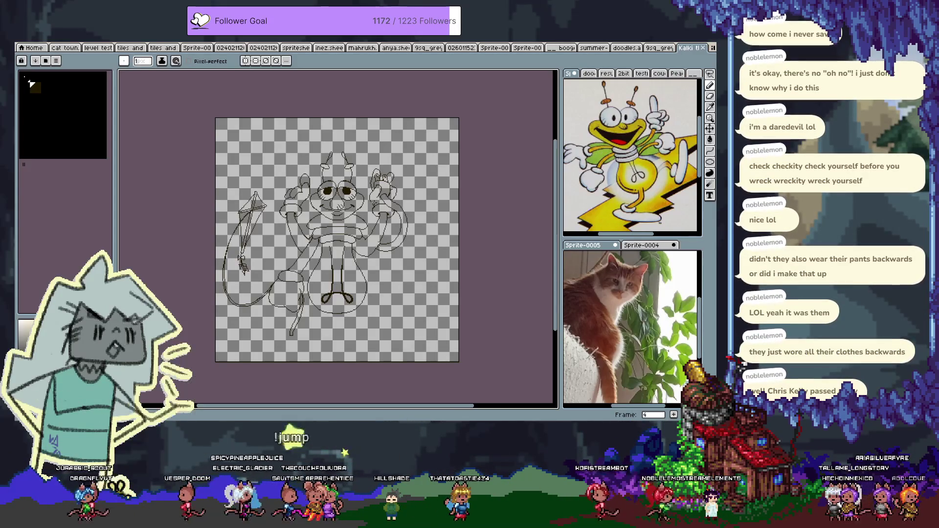
key("i")
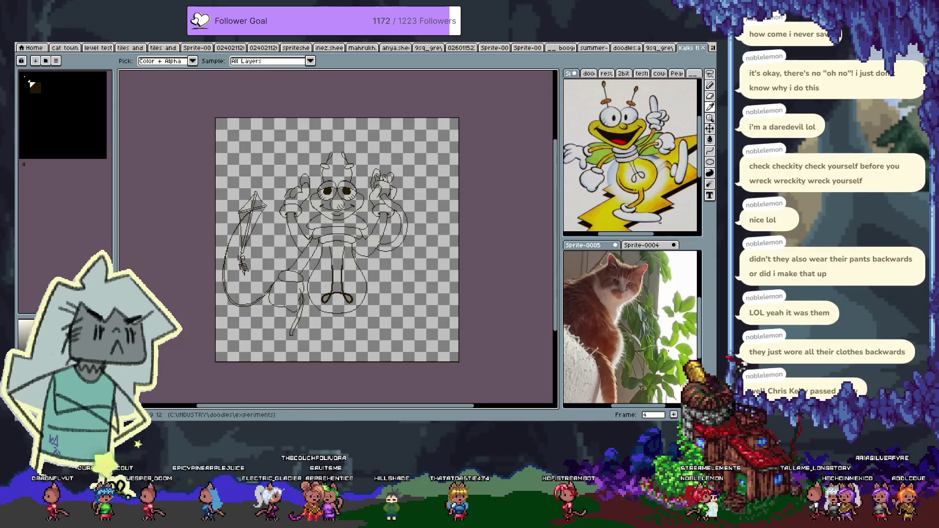
key("b")
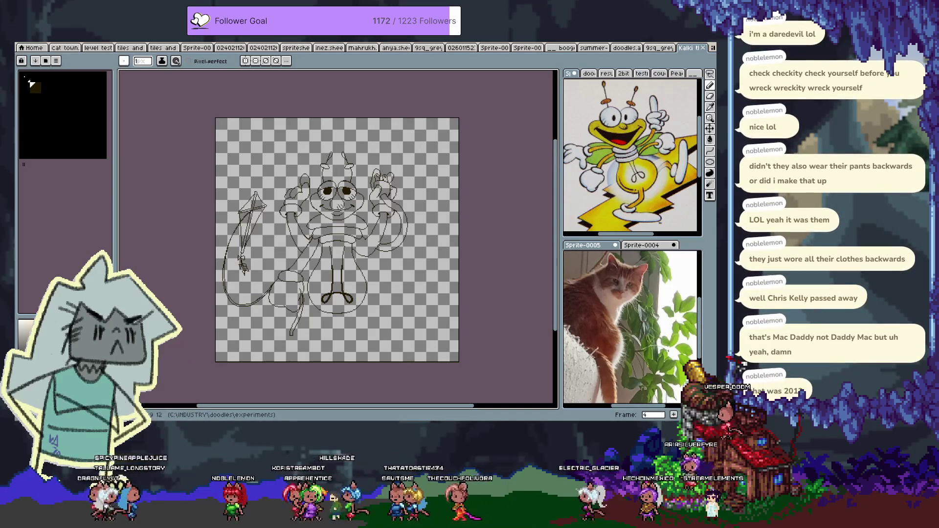
scroll(357, 262, "up", 2)
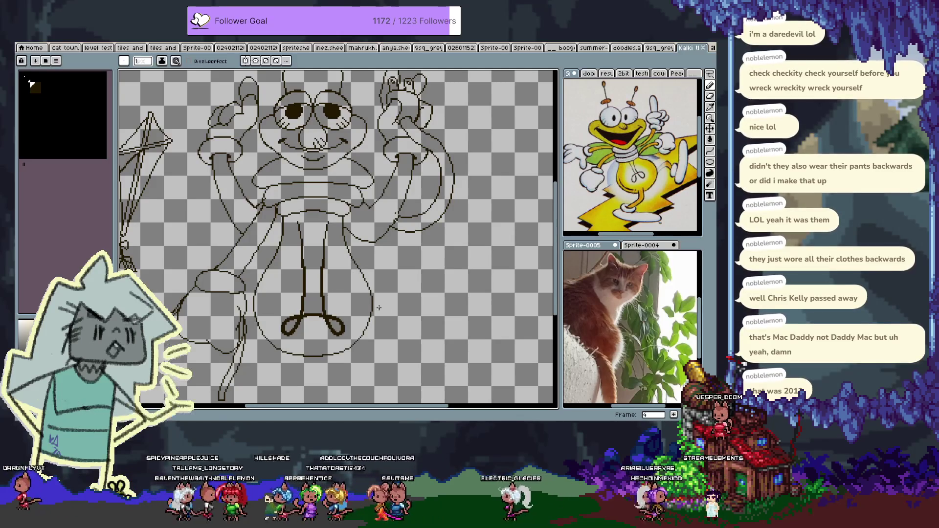
- Zoom in on the canvas and pan to the curled-foot legs inside the bulb abdomen
scroll(342, 254, "down", 2)
scroll(293, 210, "right", 1)
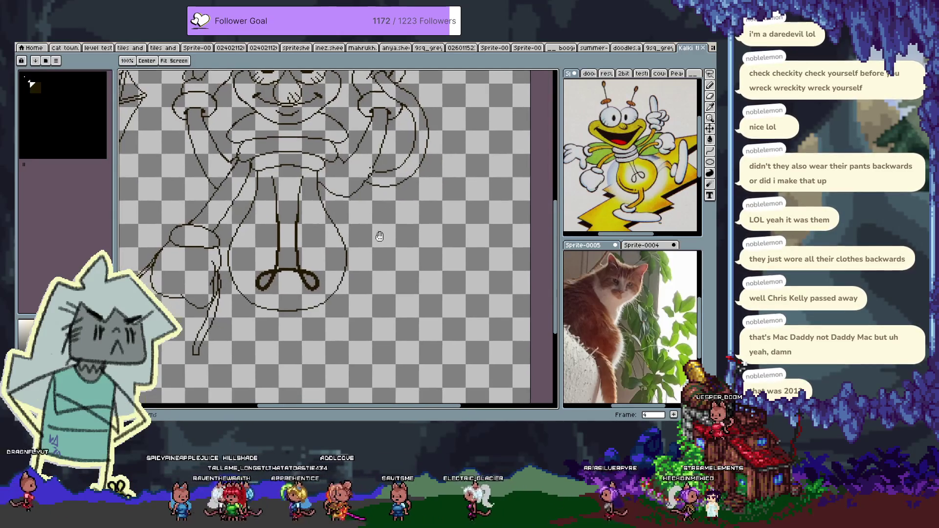
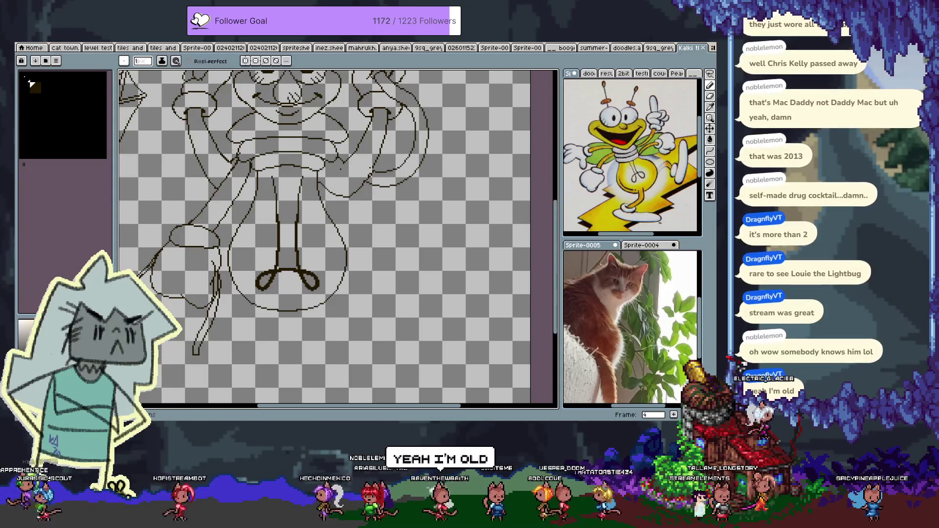
- Pan around the sketch to view the head, raised hands and body
left_click_drag(317, 248, 321, 263)
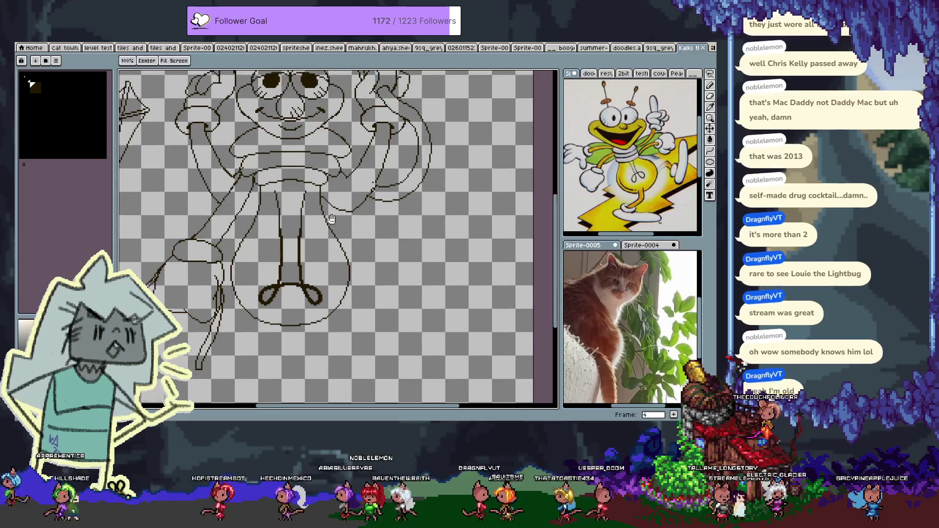
left_click_drag(340, 196, 374, 271)
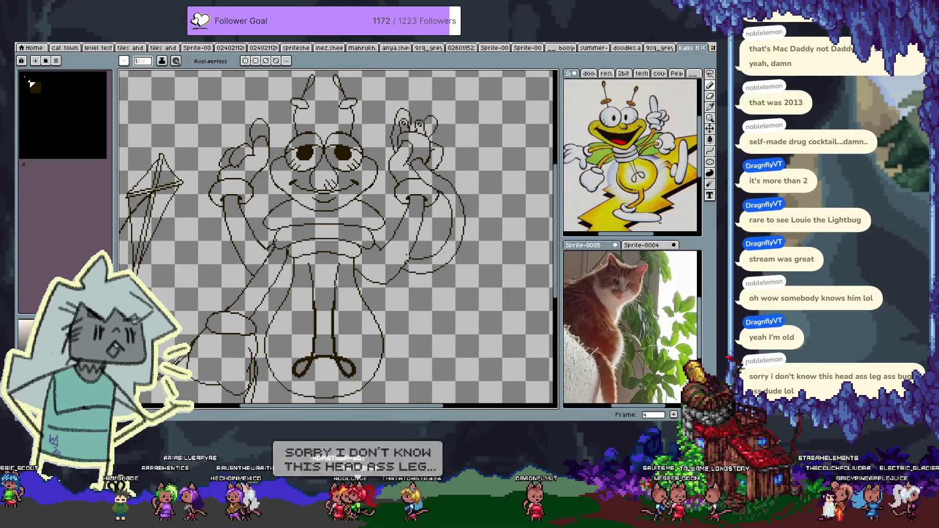
mouse_move(346, 295)
left_mouse_down()
mouse_move(321, 253)
mouse_move(327, 254)
left_mouse_up()
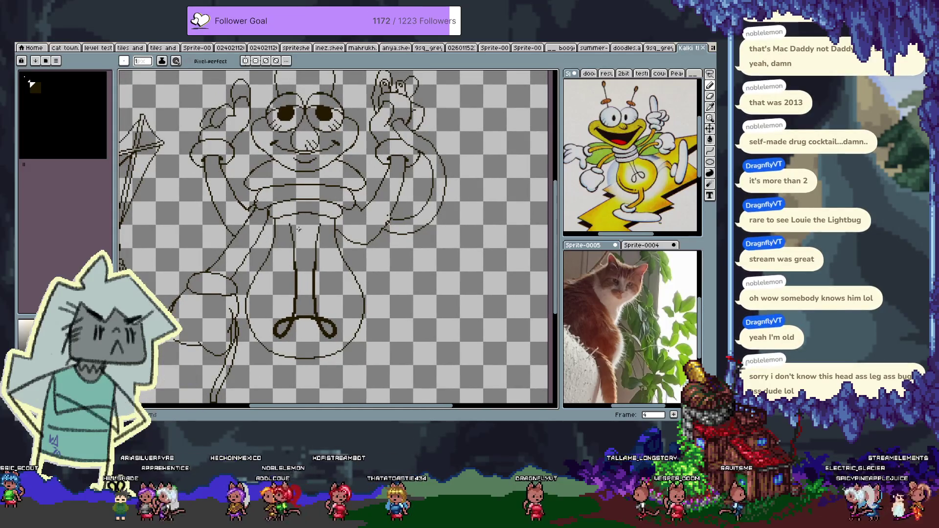
left_click_drag(307, 276, 332, 359)
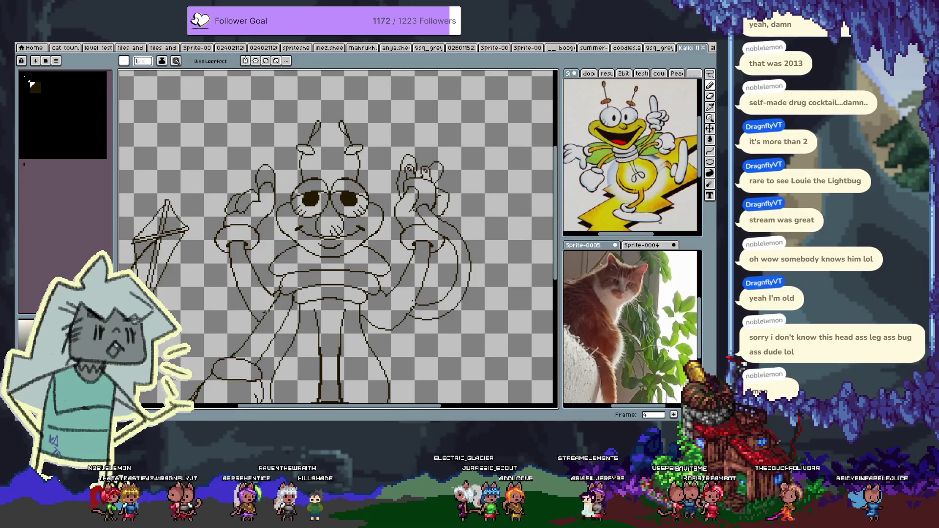
scroll(321, 265, "down", 2)
scroll(451, 290, "left", 3)
- Undo the latest pencil stroke on the Louie sketch
key("e")
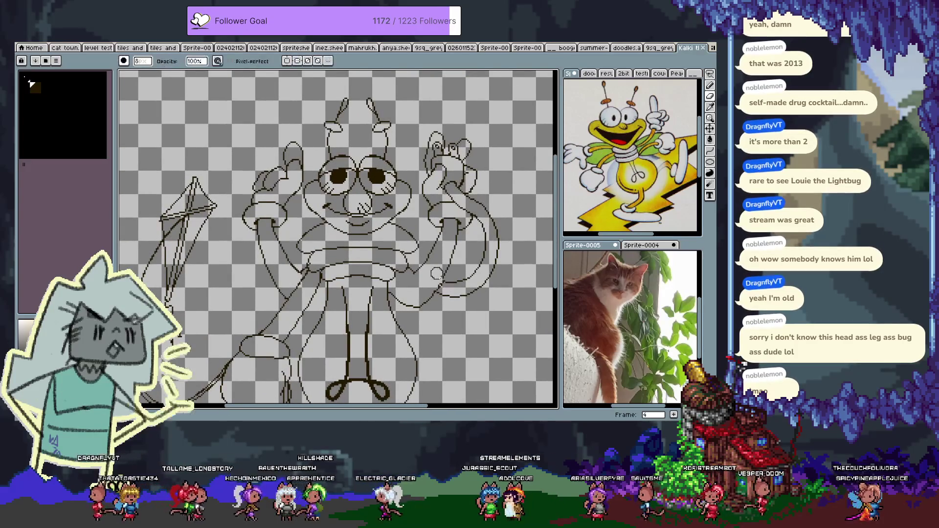
key("b")
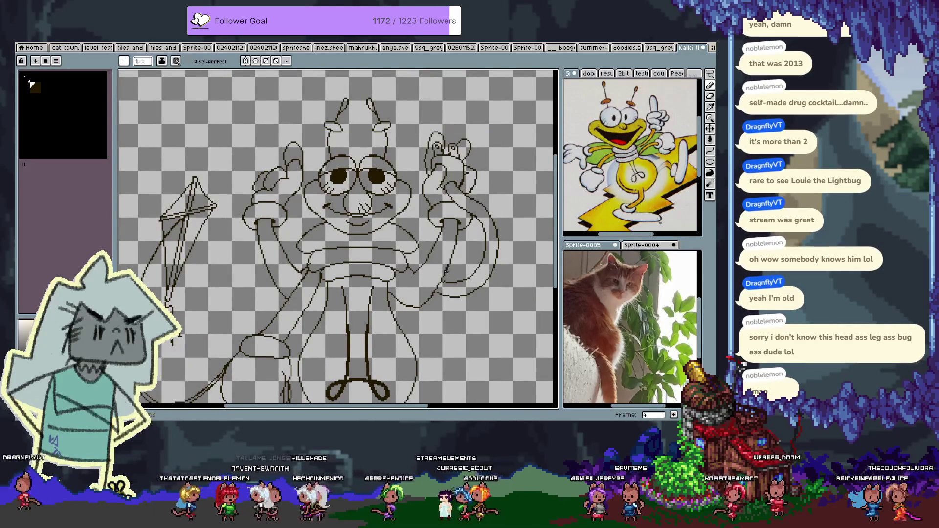
key("ctrl+z")
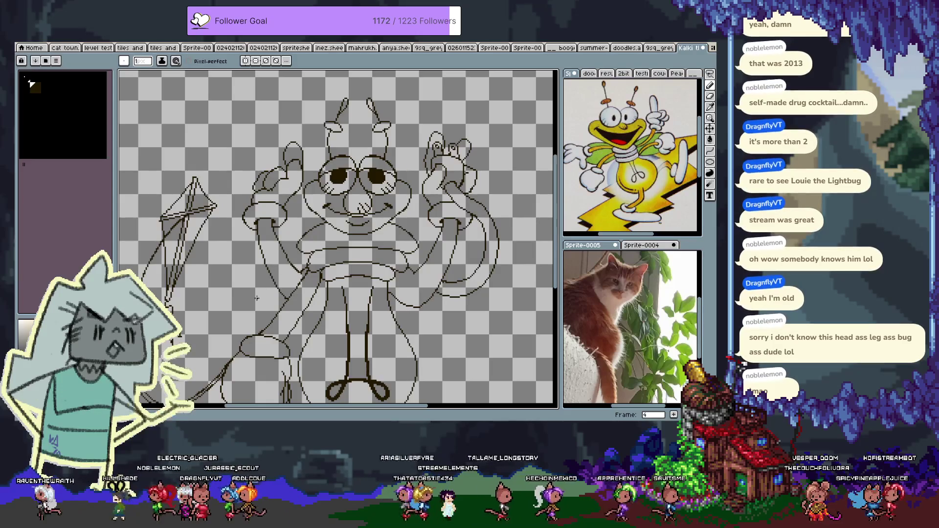
- Pan down to the lower body and sprite edge, then zoom out to the whole figure
left_click_drag(405, 311, 401, 261)
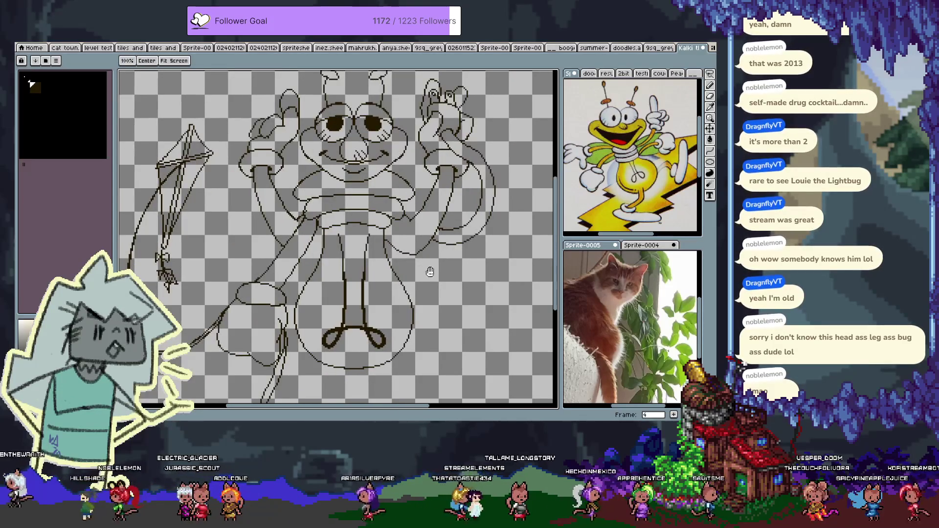
mouse_move(391, 309)
left_mouse_down()
mouse_move(388, 198)
mouse_move(411, 311)
left_mouse_up()
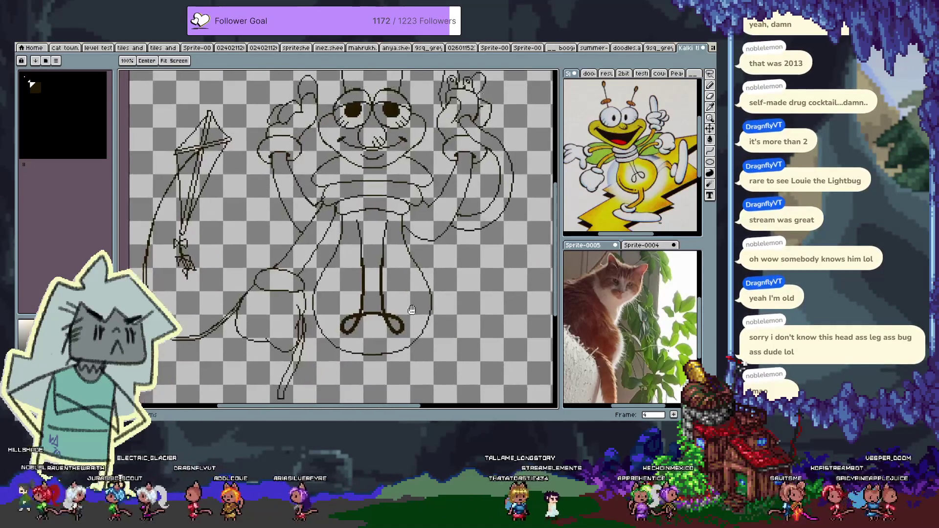
key("b")
scroll(399, 304, "down", 2)
key("i")
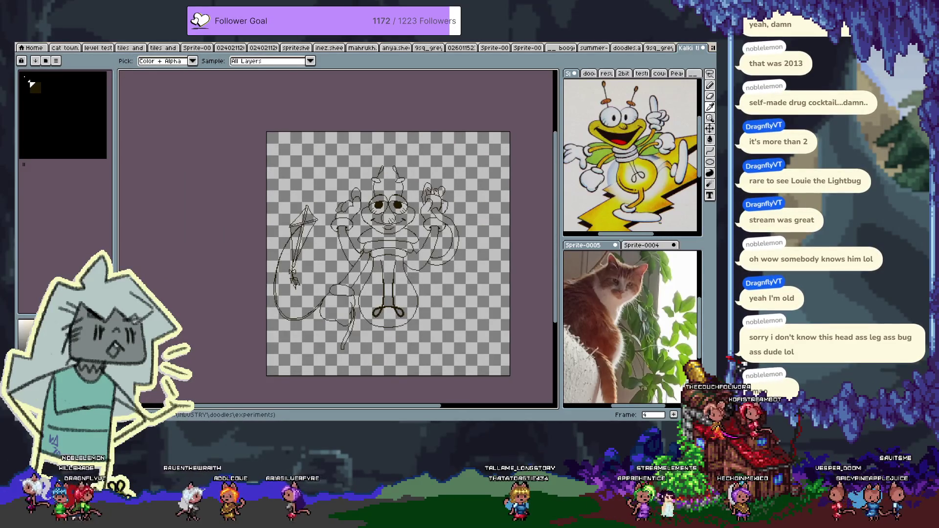
- Add a 55 px bottom border so the canvas becomes 332×388
key("b")
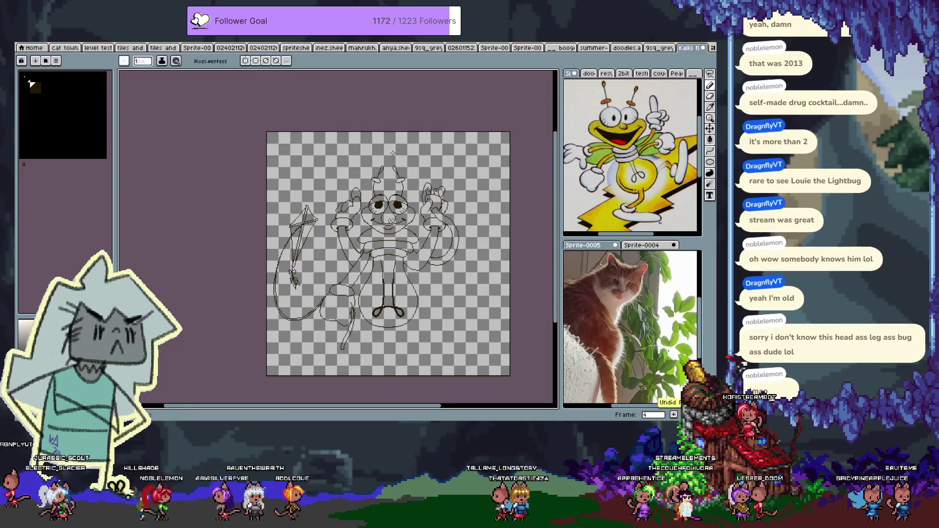
key("ctrl+alt+c")
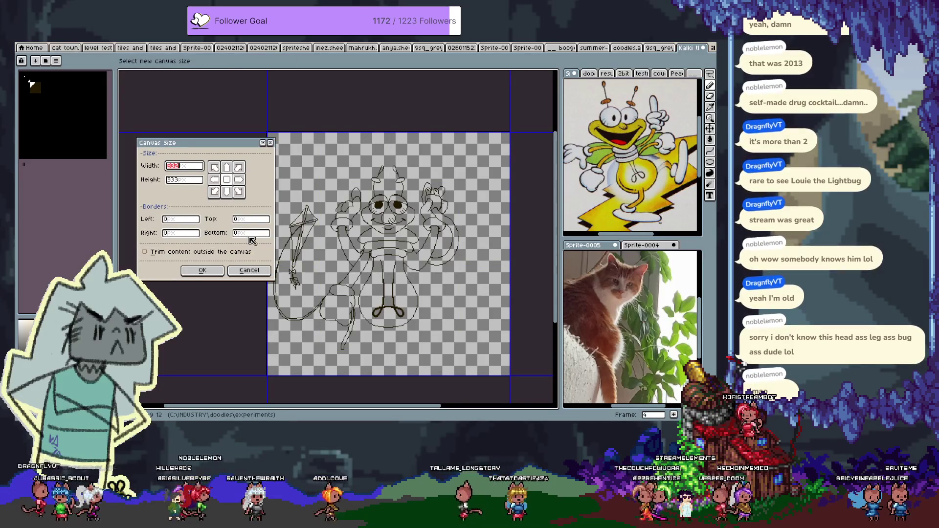
type("55")
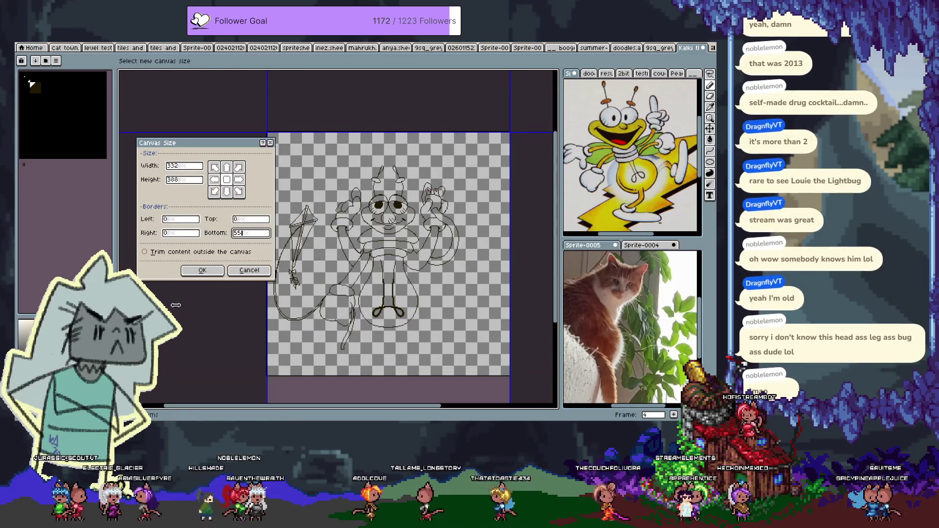
key("Return")
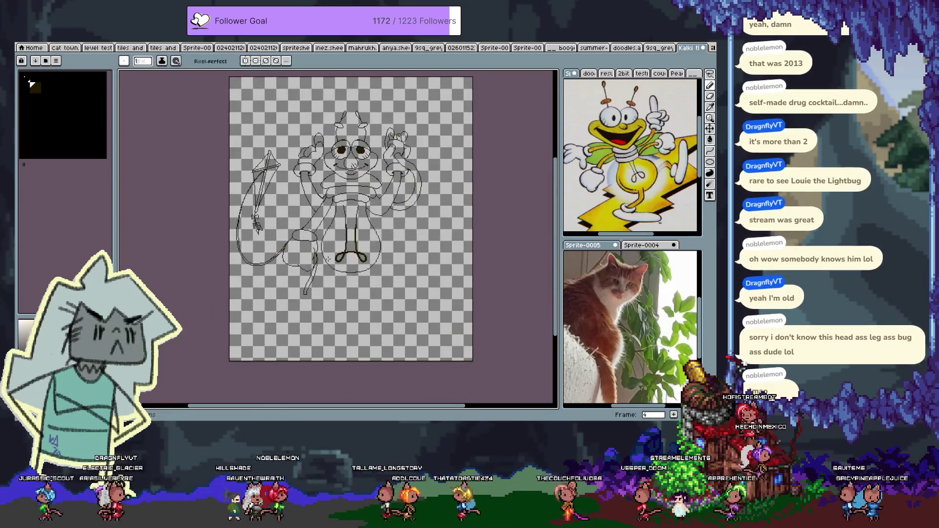
scroll(339, 275, "up", 2)
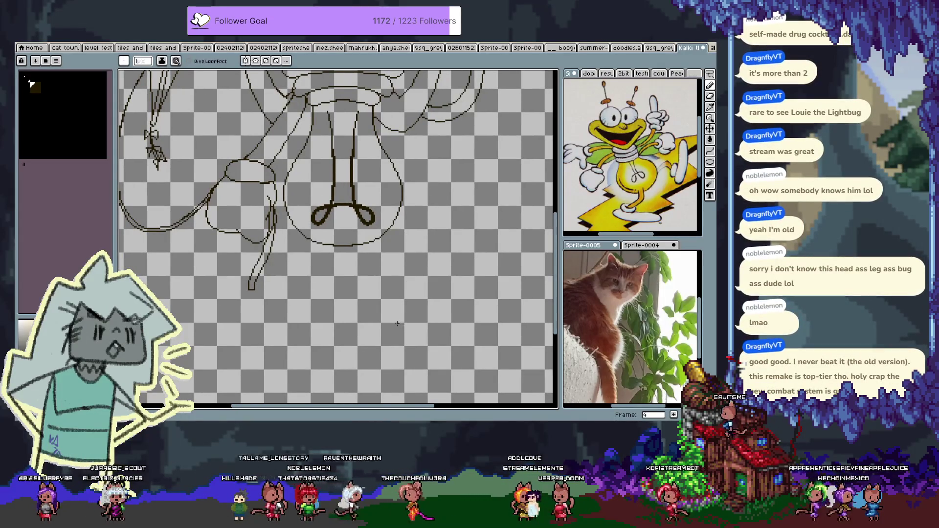
- Enable vertical symmetry and pencil a mirrored pair of curved legs under the body
left_click(245, 61)
key("Tab")
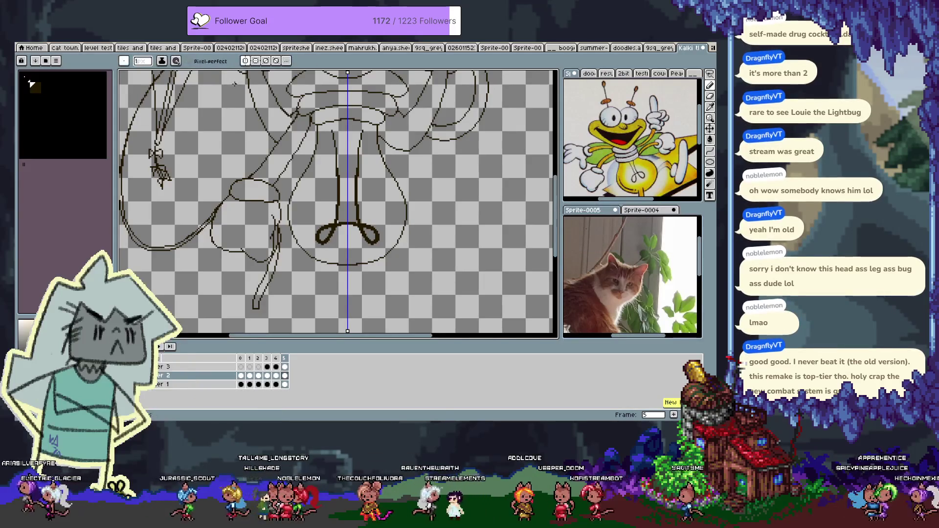
key("Tab")
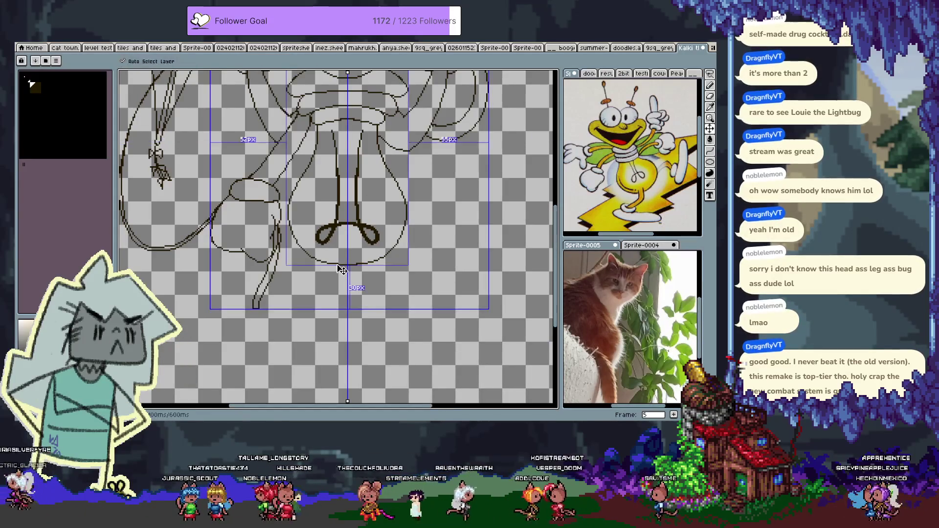
left_click_drag(391, 251, 424, 363)
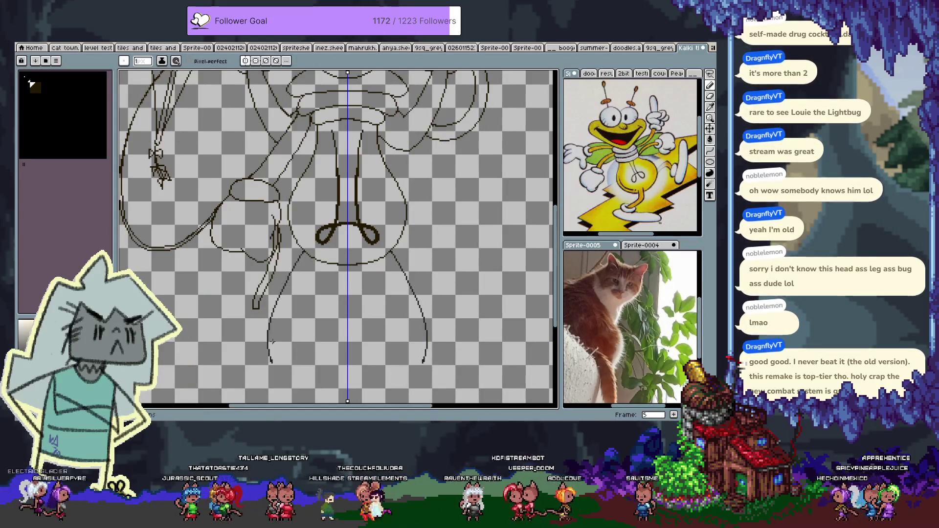
- Recentre the whole sprite in the view
scroll(298, 307, "down", 2)
scroll(308, 289, "up", 1)
scroll(317, 271, "up", 1)
scroll(317, 273, "down", 2)
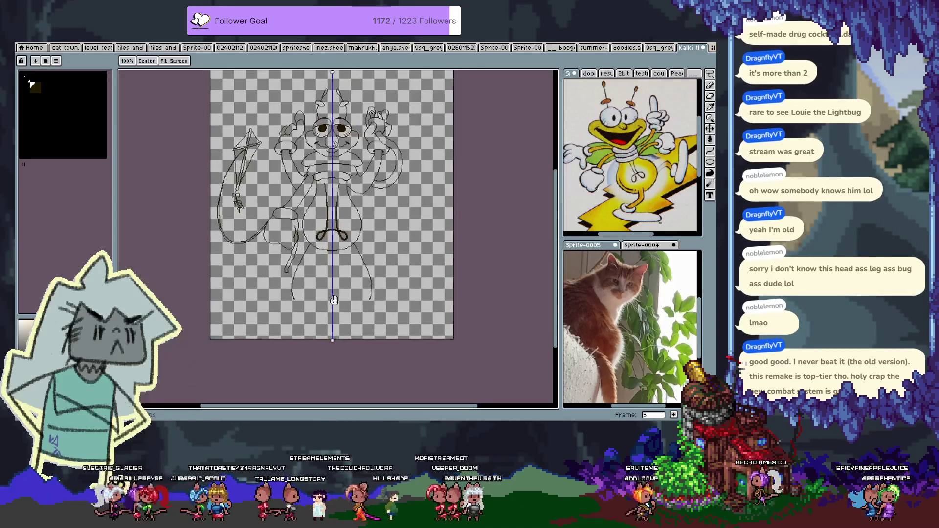
key("Tab")
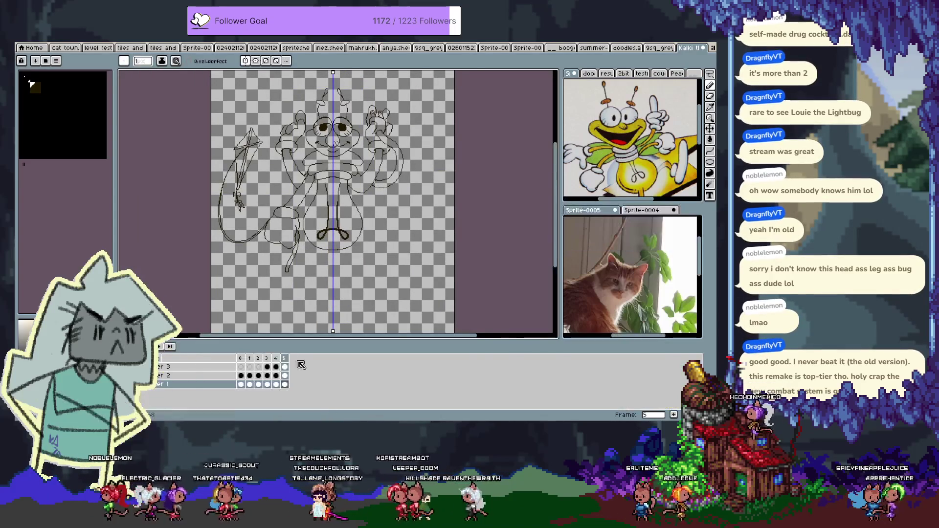
key("v")
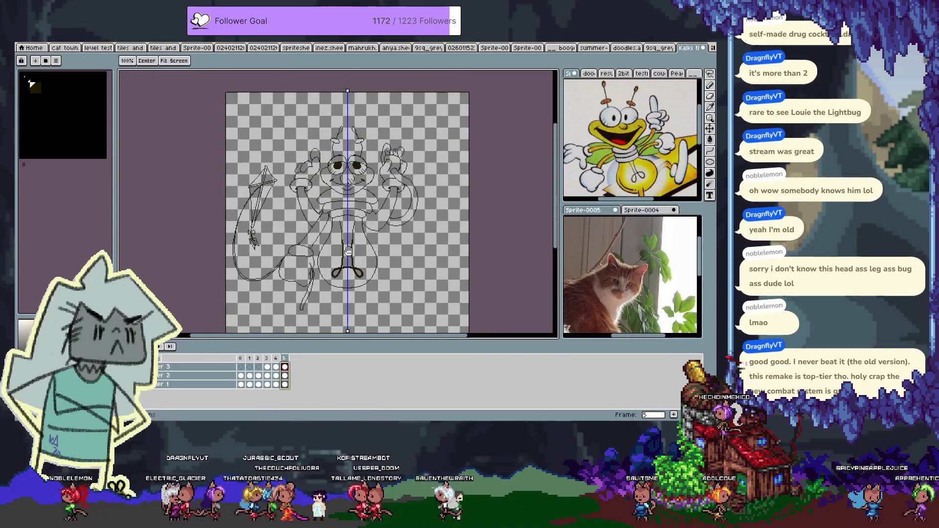
left_click_drag(356, 212, 371, 233)
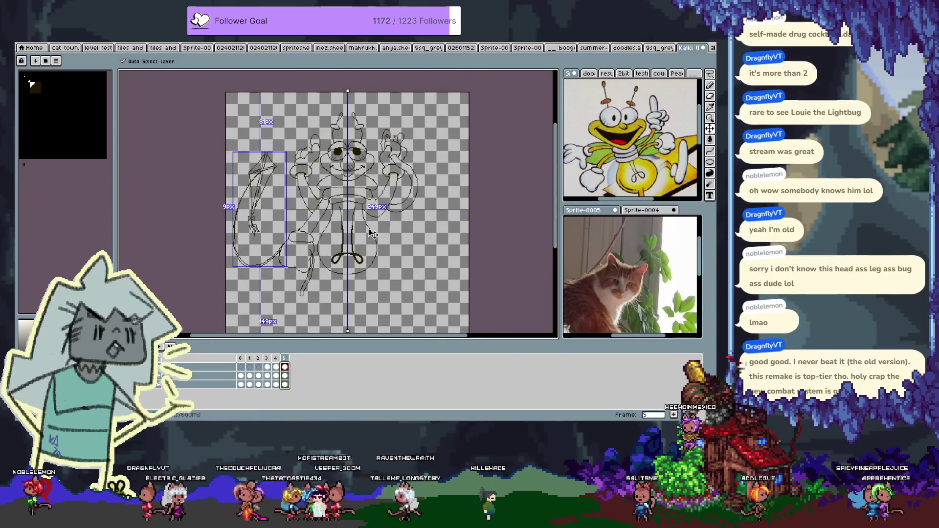
- Draw mirrored inner leg curves below the body, redoing them shorter
key("Tab")
scroll(355, 287, "up", 3)
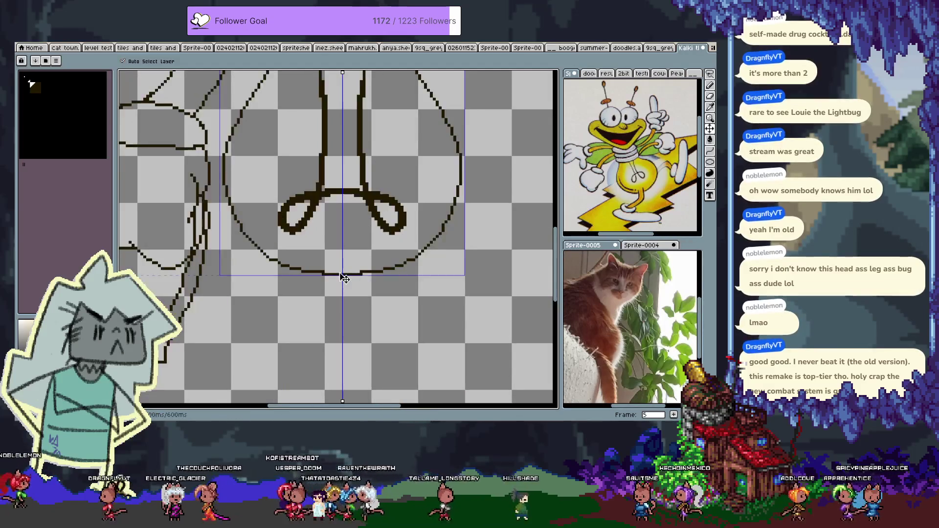
scroll(380, 276, "down", 1)
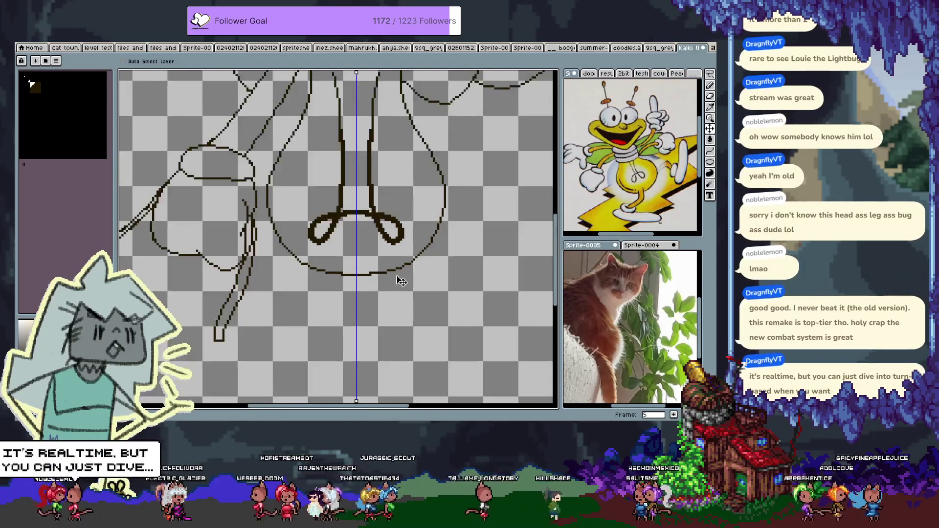
key("Tab")
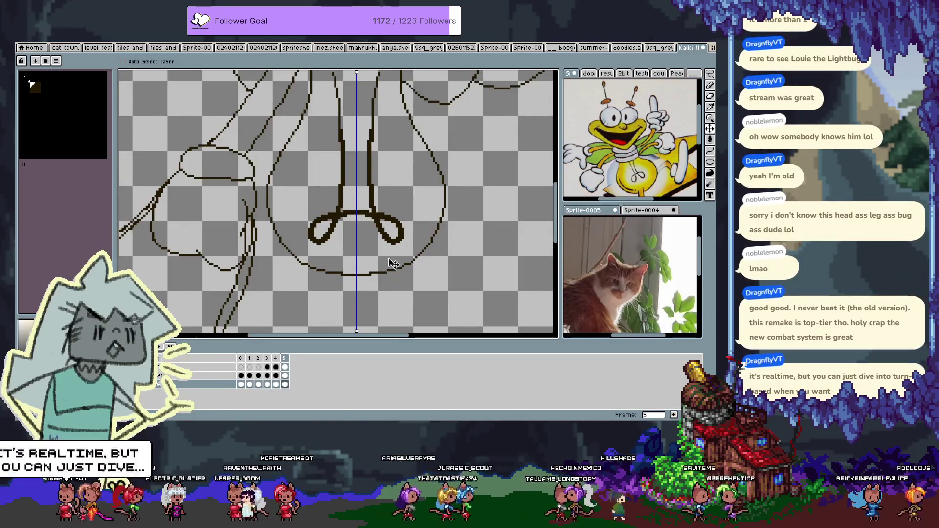
scroll(357, 251, "down", 1)
key("Tab")
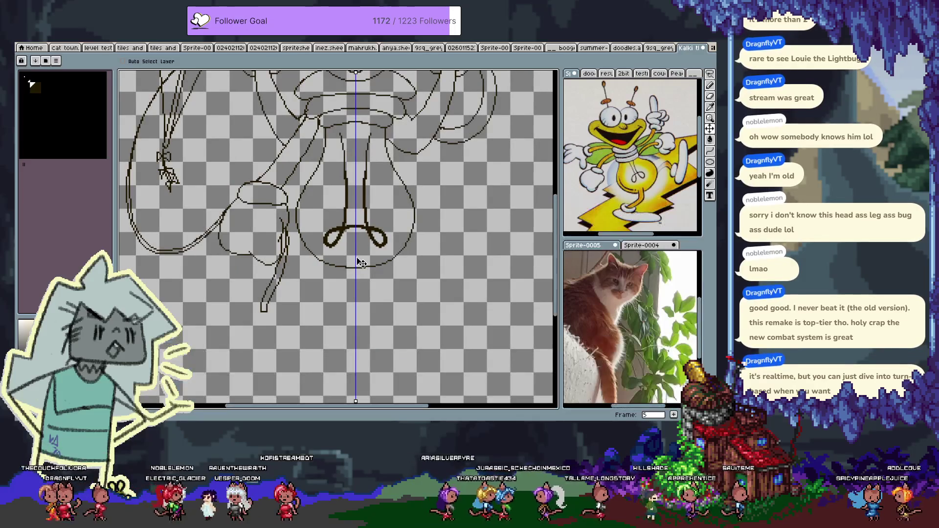
key("b")
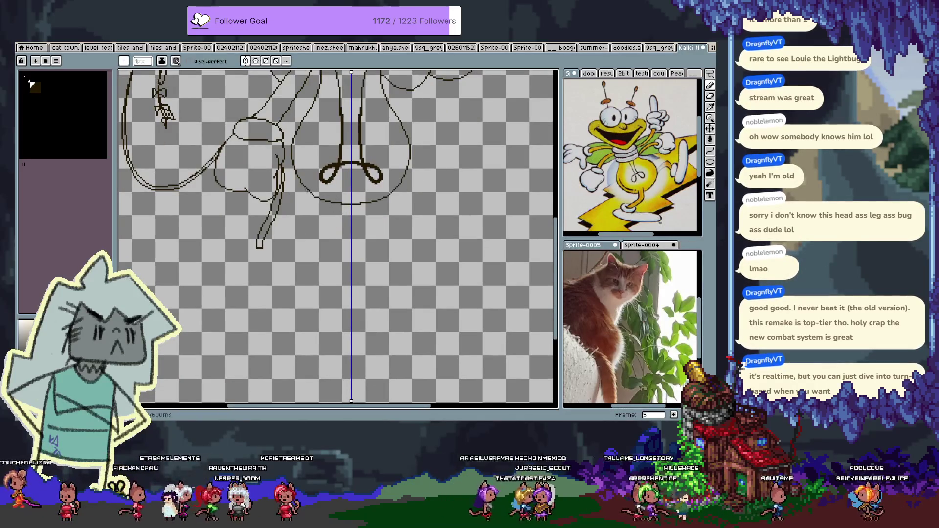
left_click_drag(312, 194, 265, 308)
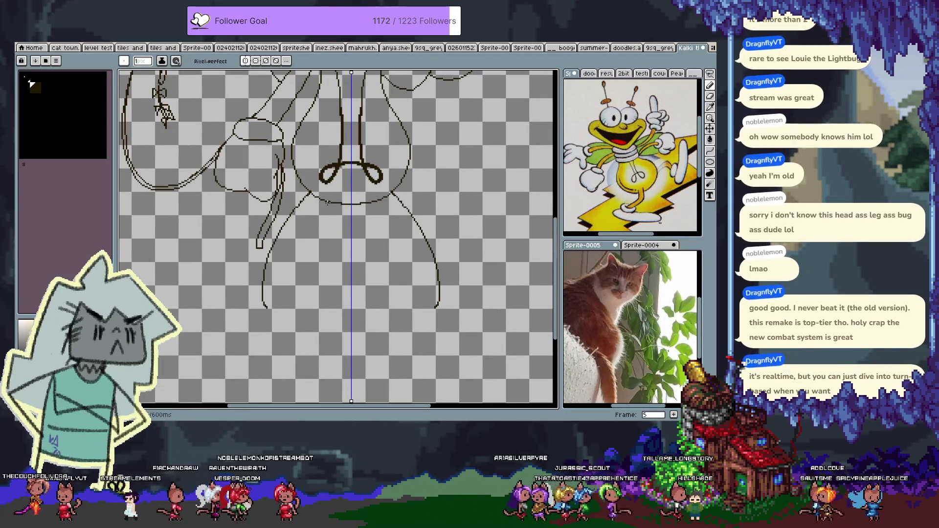
key("ctrl+z")
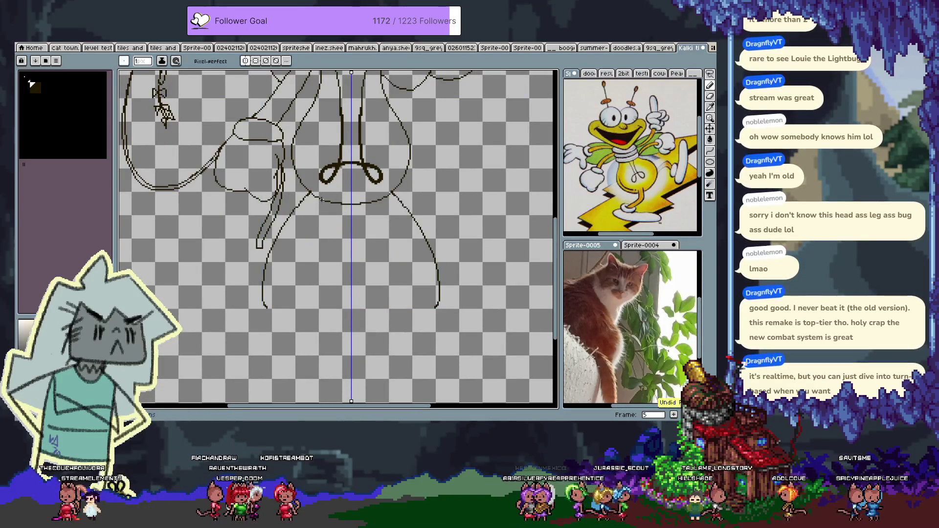
mouse_move(321, 198)
left_mouse_down()
mouse_move(295, 315)
mouse_move(315, 195)
left_mouse_up()
key("ctrl+z")
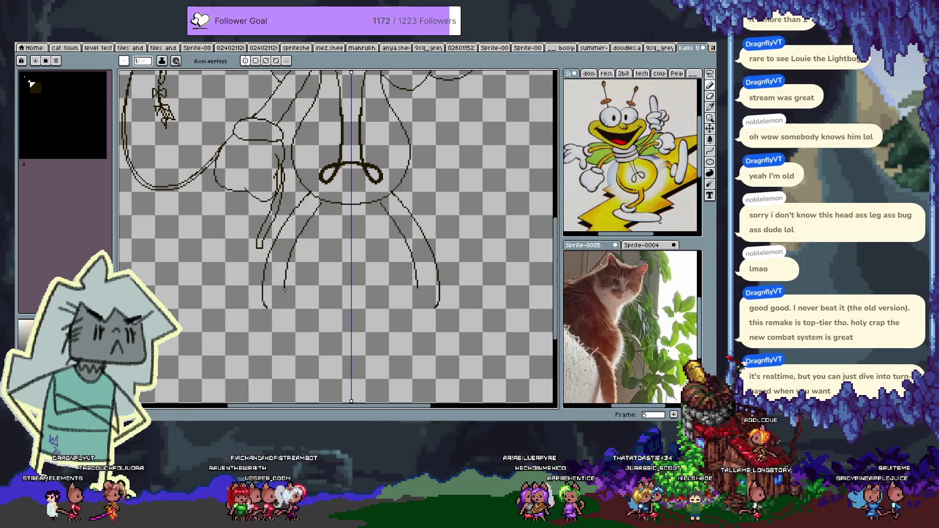
- Draw small mirrored feet at the bottom of both legs and sketch shoe outlines around them
key("e")
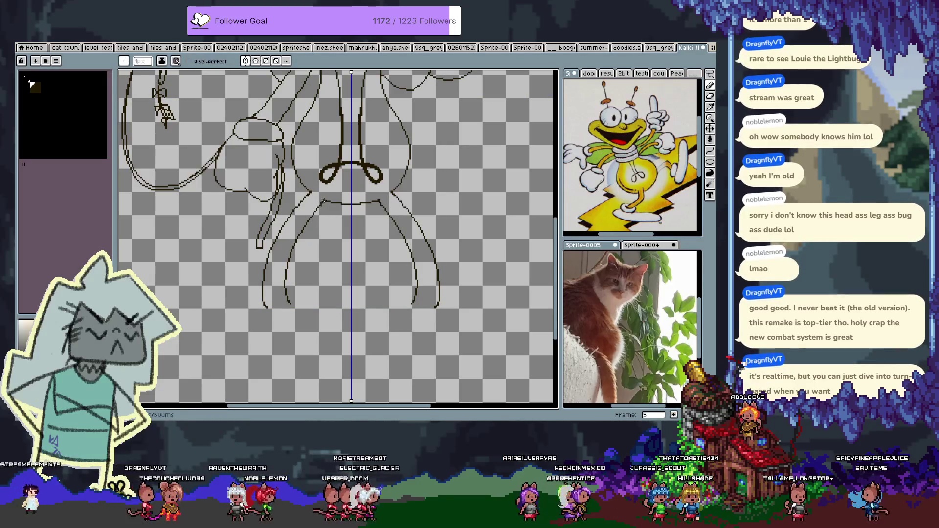
key("v")
key("b")
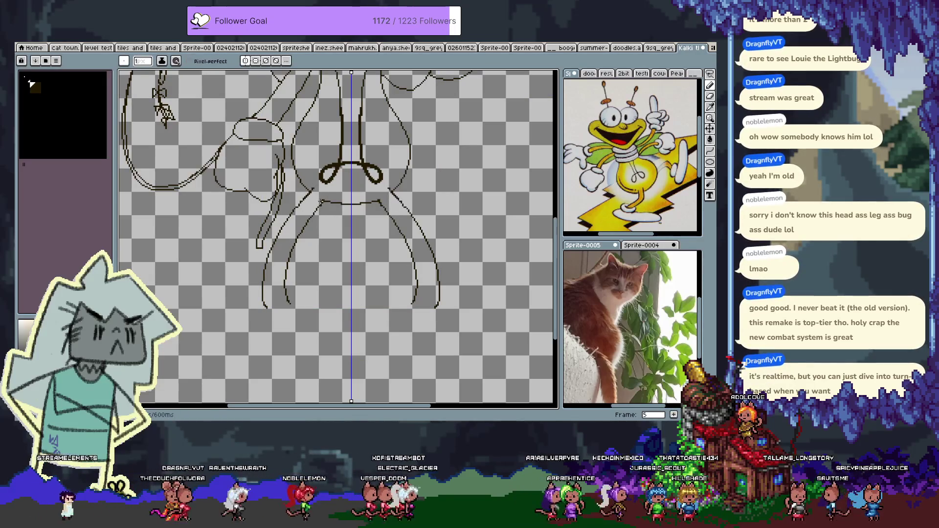
scroll(289, 240, "down", 3)
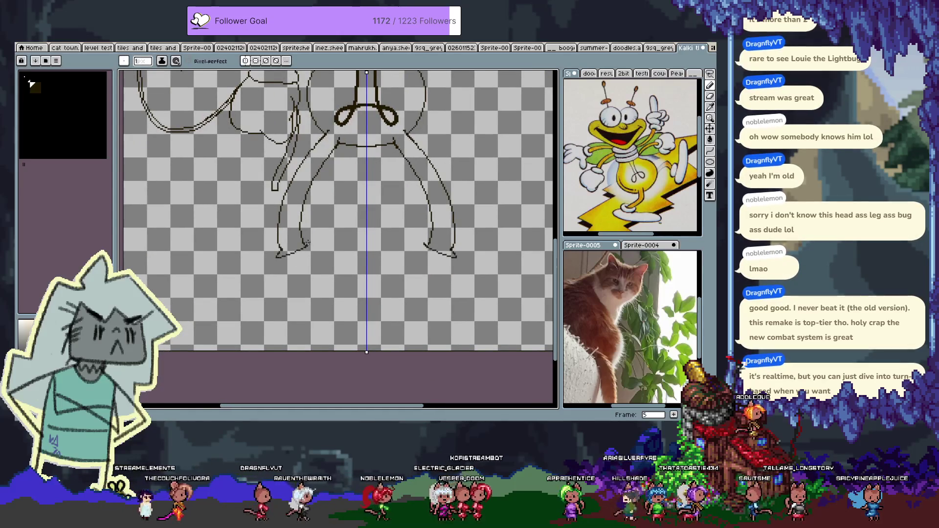
left_click_drag(282, 252, 305, 245)
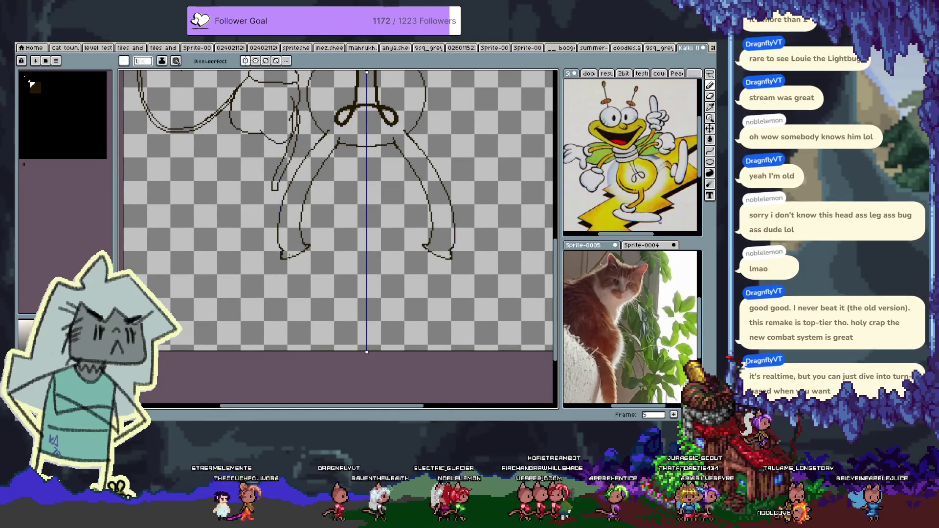
left_click_drag(296, 256, 283, 253)
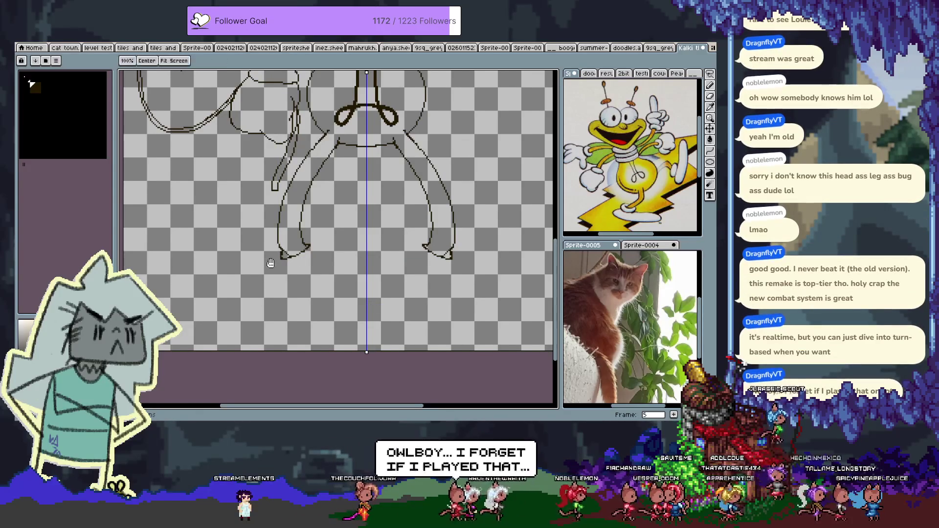
left_click_drag(276, 258, 288, 260)
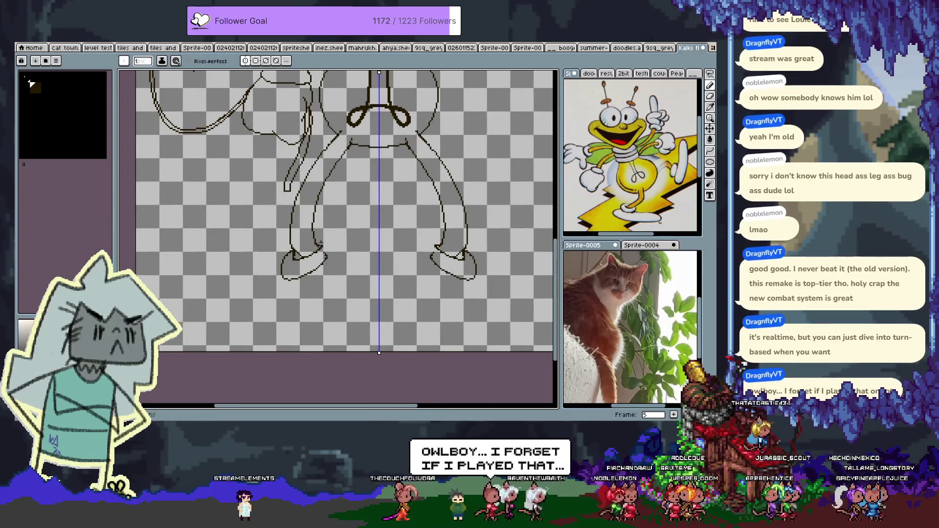
key("ctrl+z")
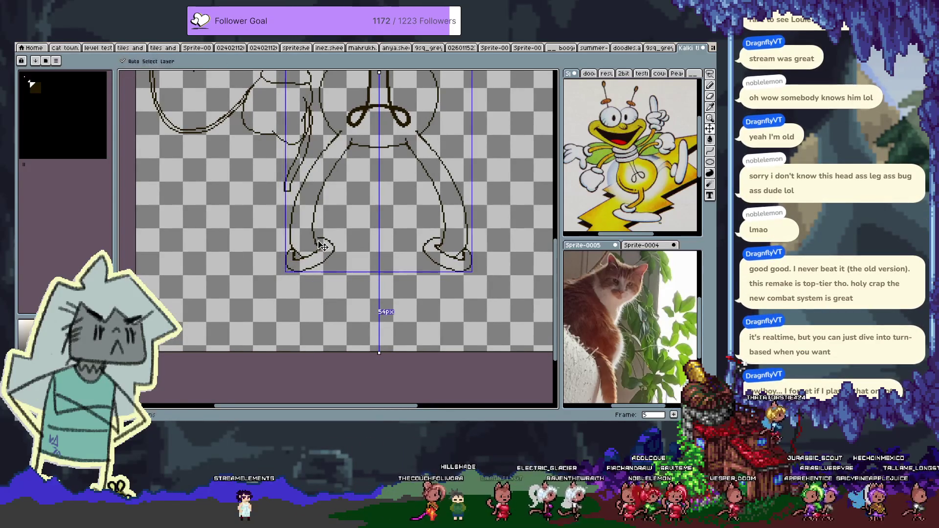
left_click_drag(293, 253, 327, 253)
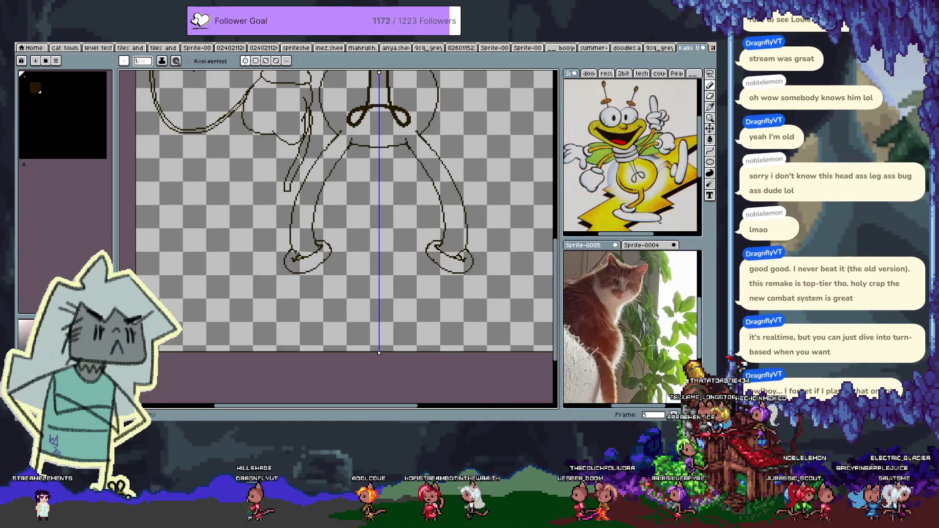
- Try a curved ground stroke and large oval shoes below the feet, then undo them all
key("space")
left_click_drag(306, 280, 324, 263)
mouse_move(552, 262)
left_mouse_down()
mouse_move(228, 274)
mouse_move(247, 332)
left_mouse_up()
left_click_drag(318, 332, 348, 268)
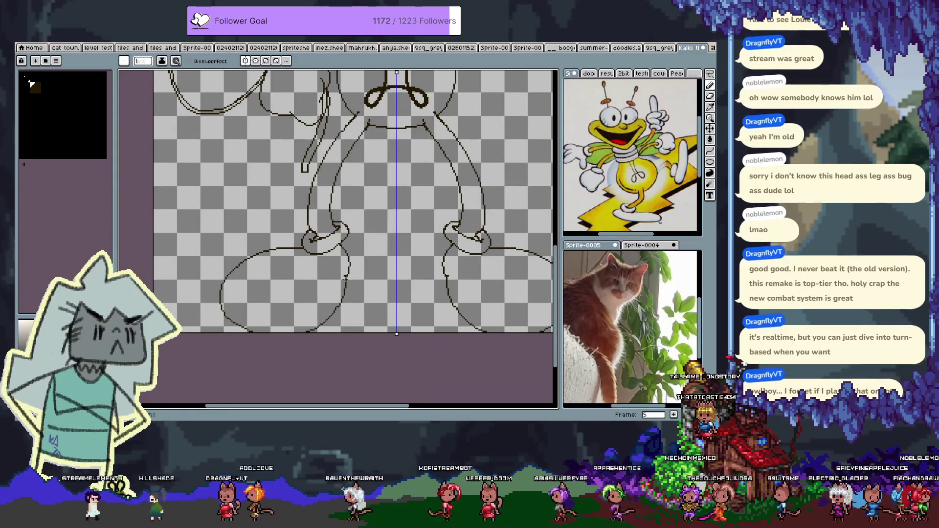
key("ctrl+z")
key("ctrl+z")
key("ctrl+z")
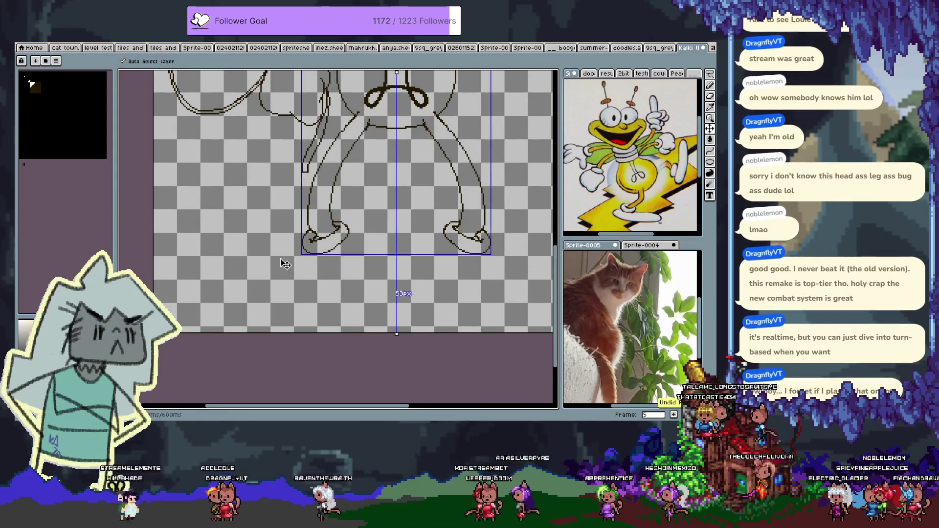
key("ctrl+z")
key("ctrl+z")
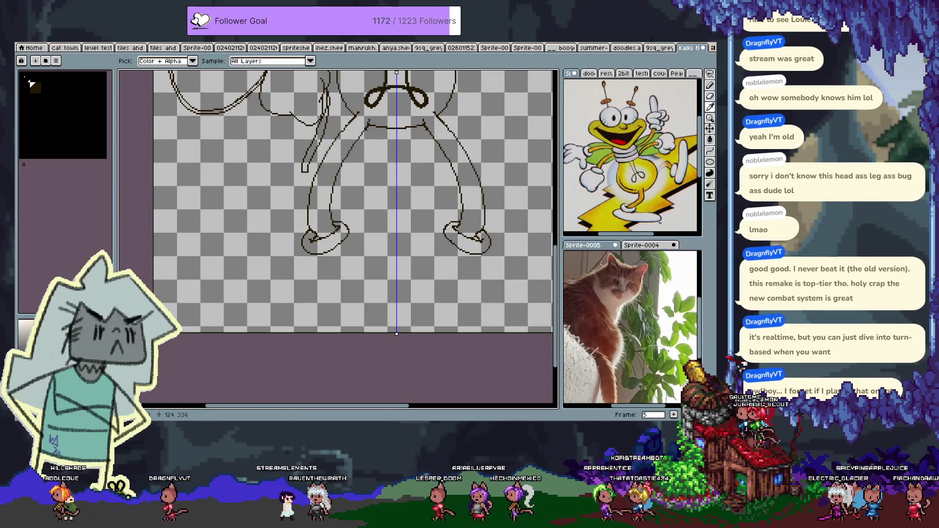
key("ctrl+z")
key("b")
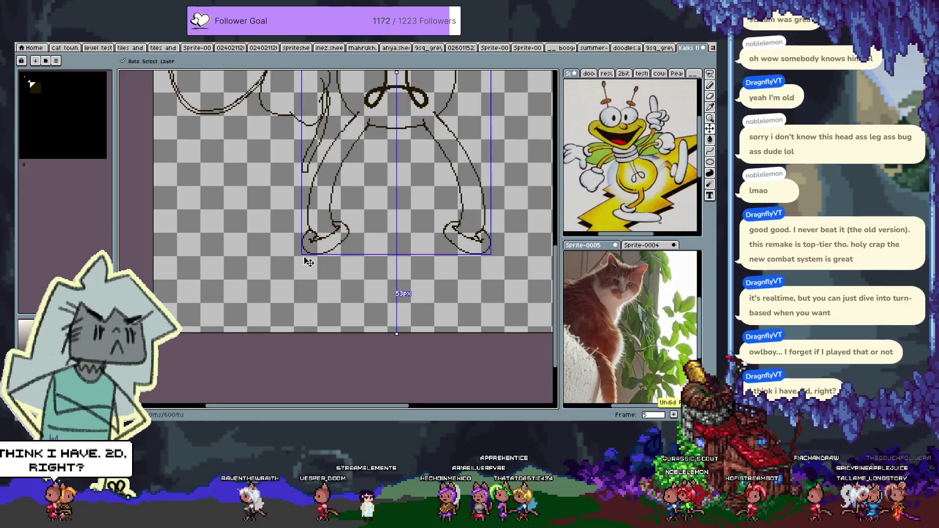
key("ctrl+z")
key("ctrl+z")
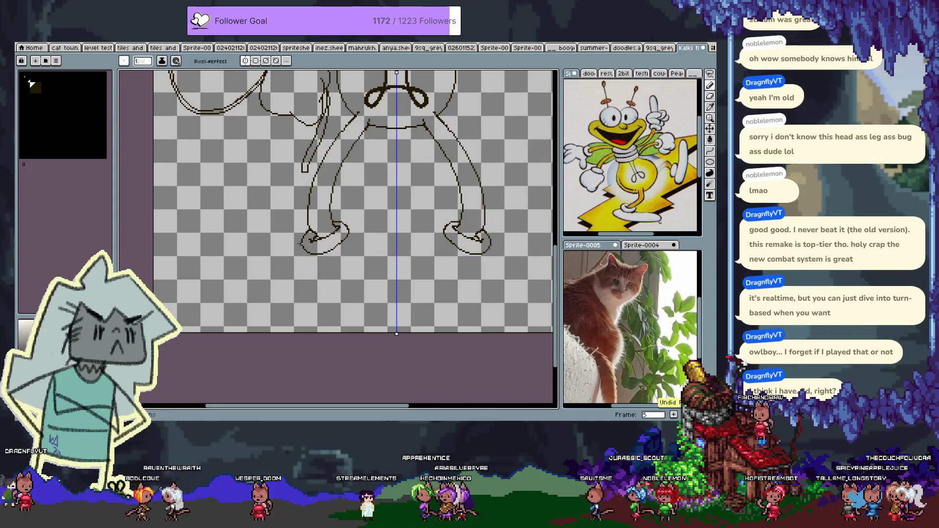
key("ctrl+z")
- Draw flat mirrored ovals under both feet and mark the left oval's end
mouse_move(304, 251)
left_mouse_down()
mouse_move(230, 293)
mouse_move(353, 276)
left_mouse_up()
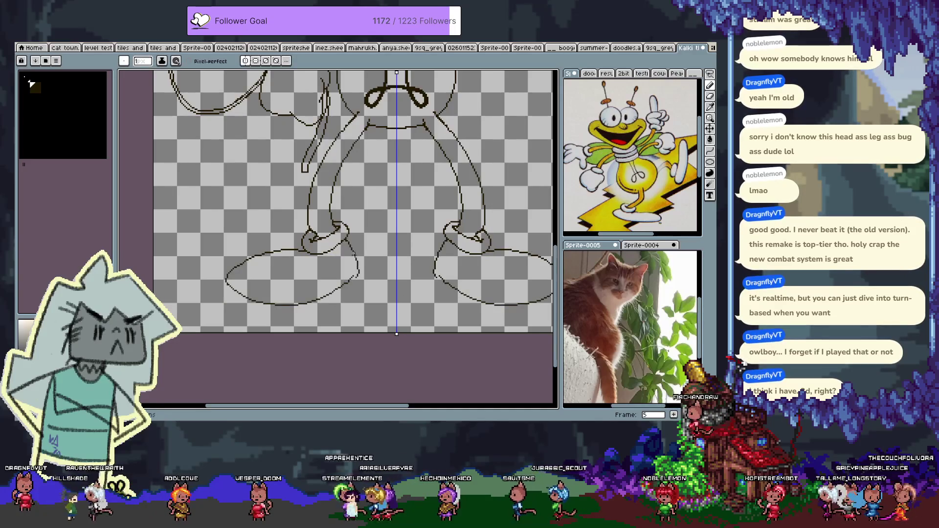
key("ctrl+z")
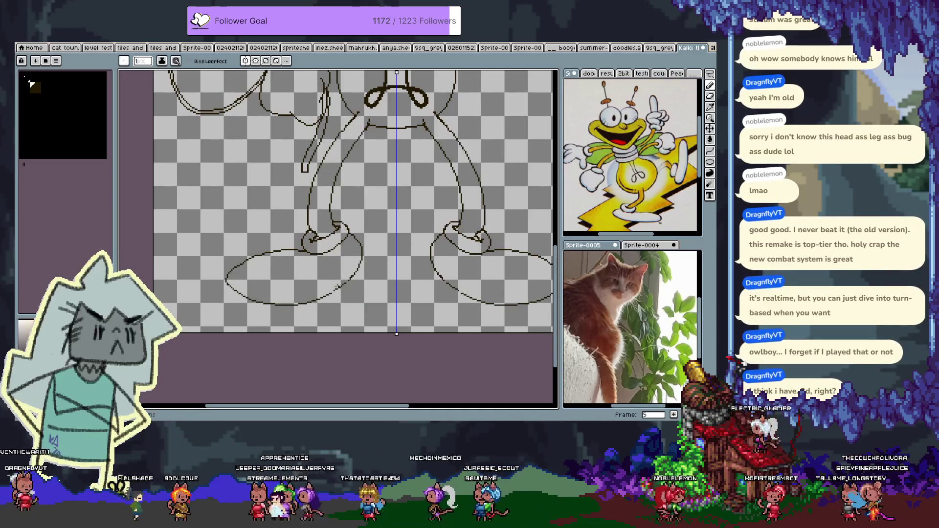
key("ctrl+z")
left_click(345, 286)
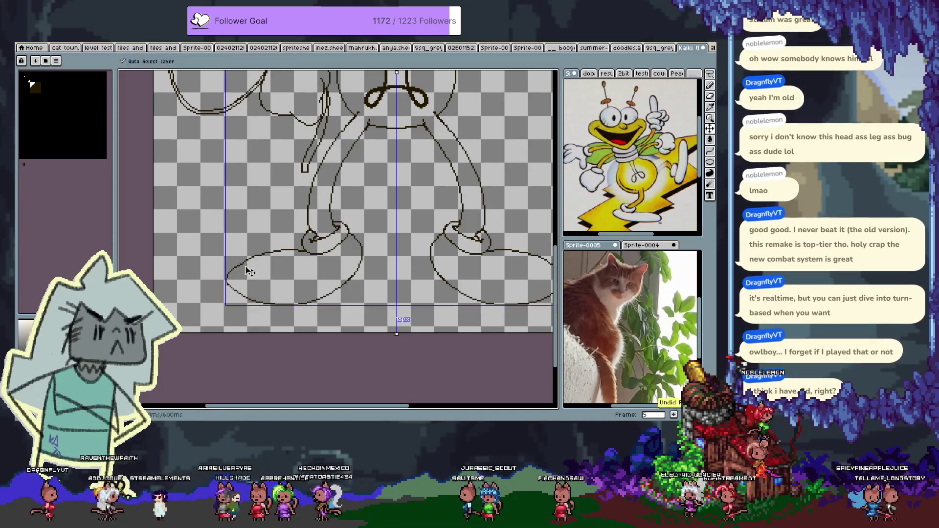
- Erase the left shoe's end and redraw it as a rounded edge
key("e")
left_click_drag(227, 288, 240, 260)
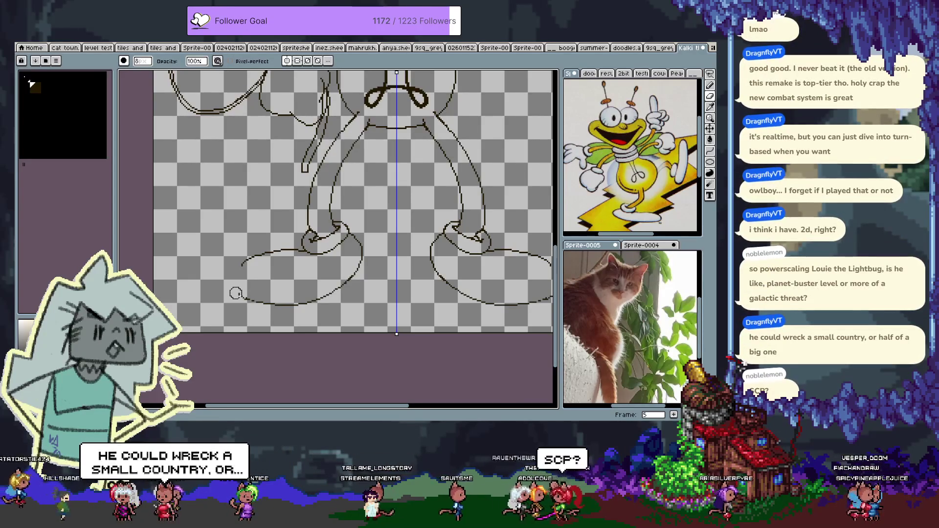
key("b")
mouse_move(247, 267)
left_mouse_down()
mouse_move(234, 286)
mouse_move(223, 279)
left_mouse_up()
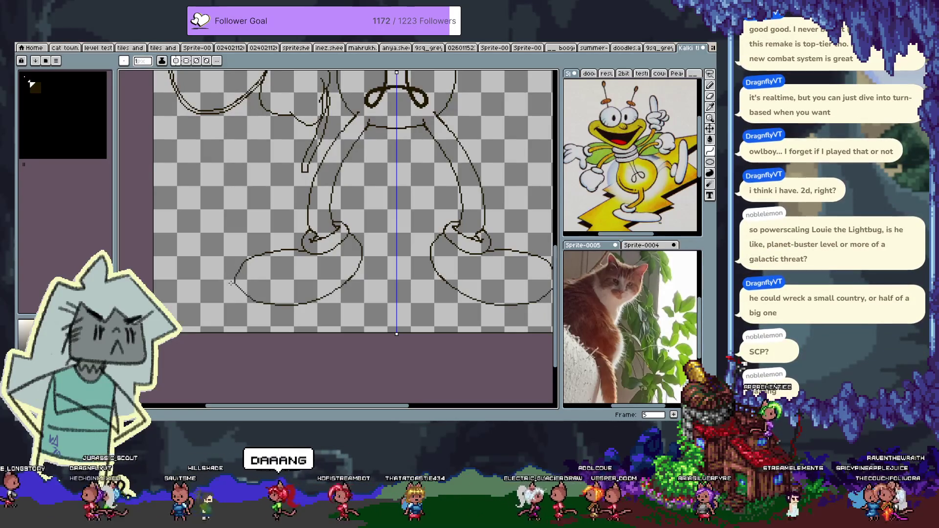
key("ctrl+z")
left_click_drag(243, 262, 246, 292)
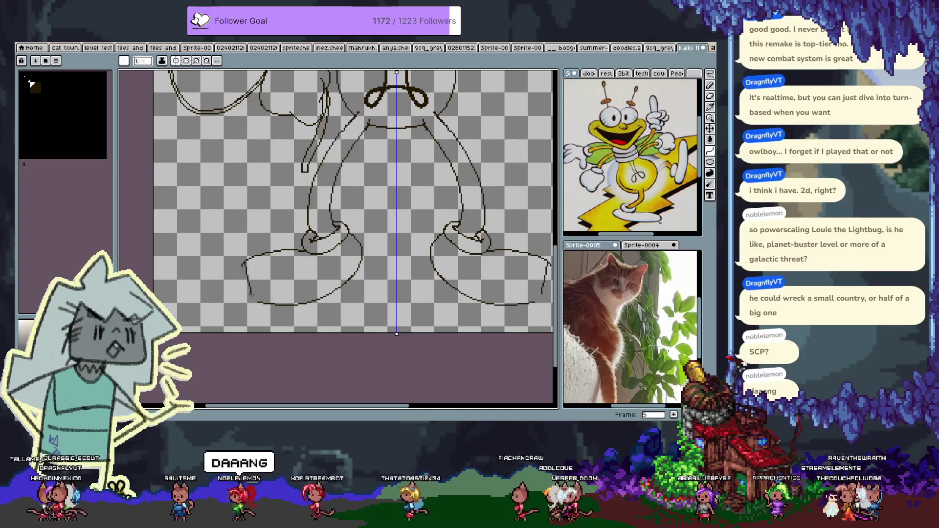
key("ctrl+z")
mouse_move(254, 303)
left_mouse_down()
mouse_move(221, 287)
mouse_move(239, 295)
left_mouse_up()
key("ctrl+z")
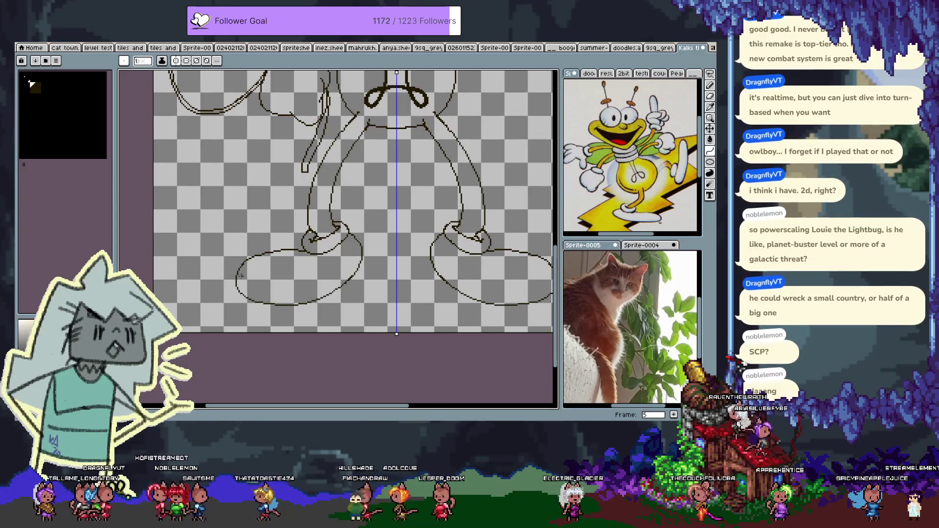
- Add short mirrored strokes beside both ankles and pan up toward the upper body
key("b")
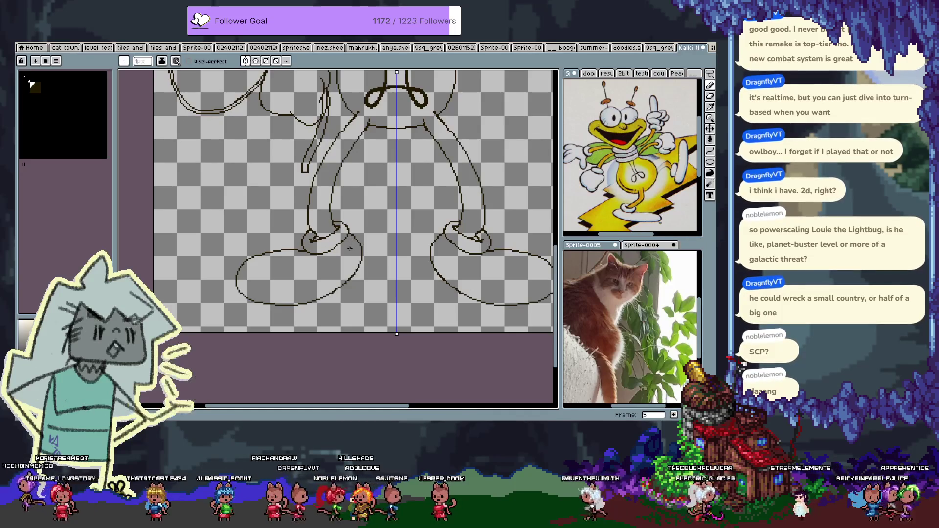
mouse_move(349, 228)
left_mouse_down()
mouse_move(360, 232)
mouse_move(352, 271)
left_mouse_up()
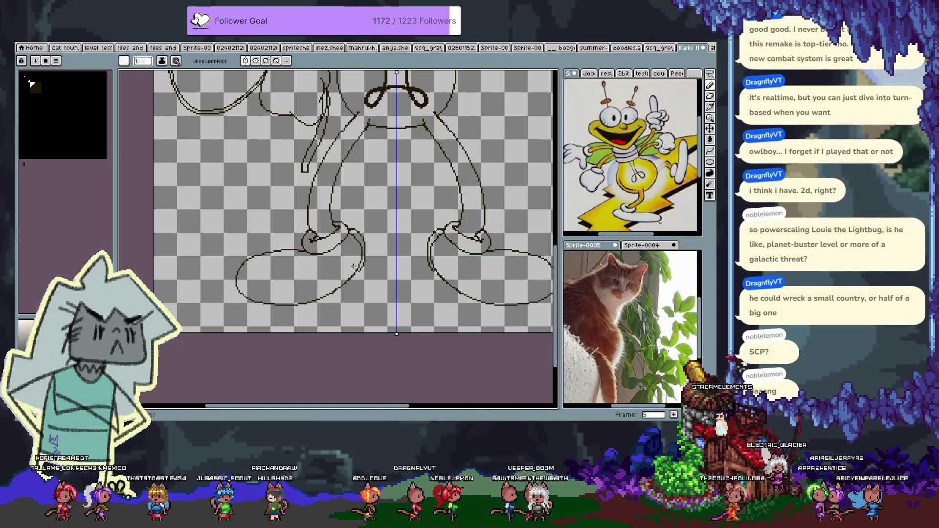
key("e")
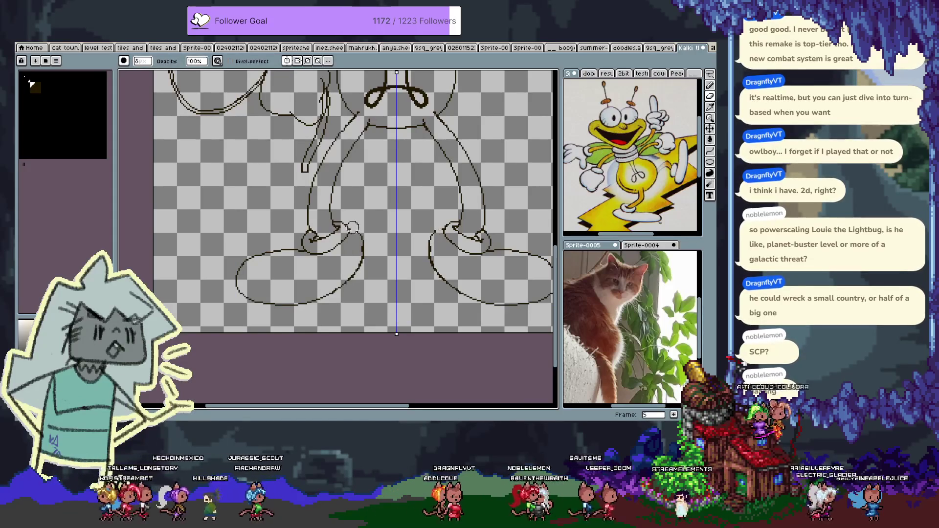
key("e")
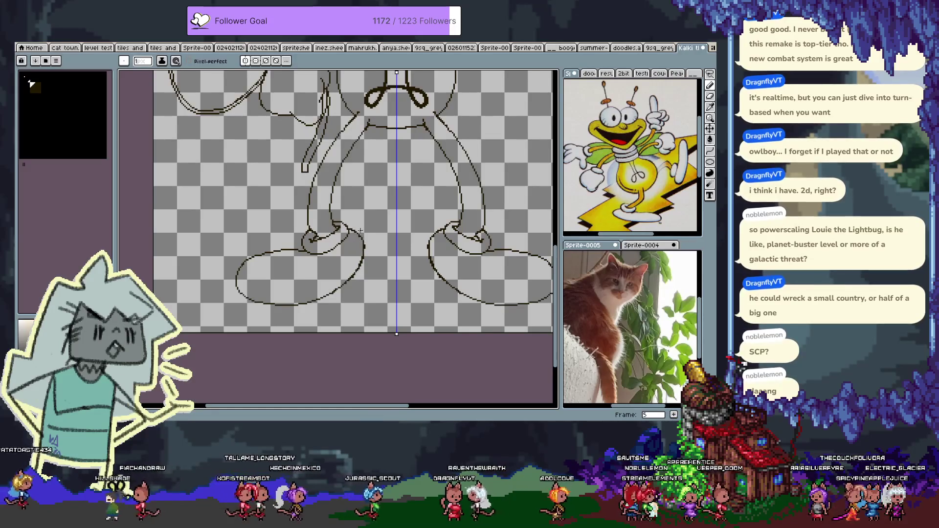
left_click_drag(339, 198, 342, 281)
key("b")
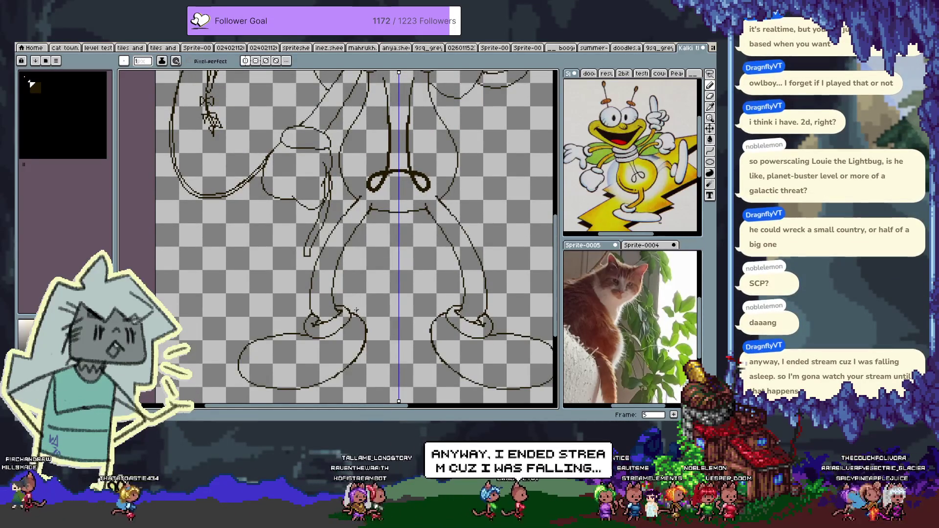
- Undo the last stroke and save the Louie sketch with Ctrl+S
key("e")
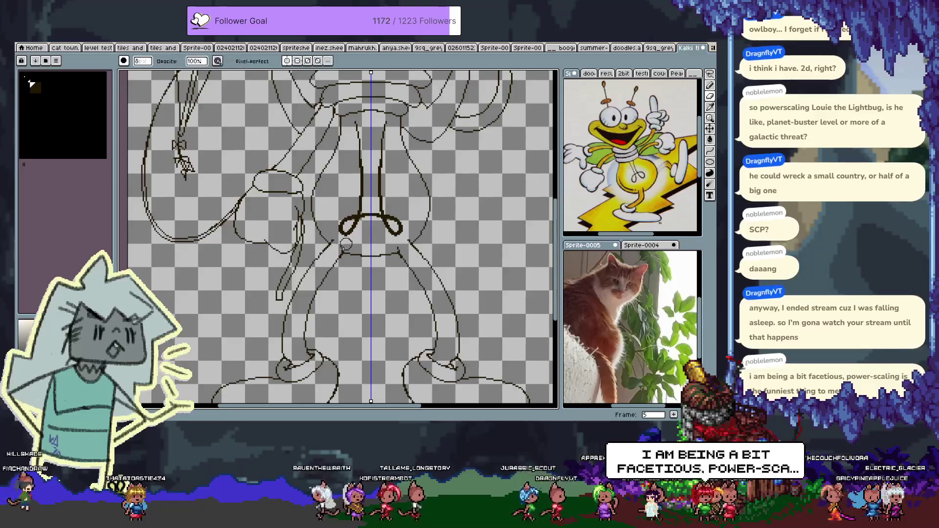
key("b")
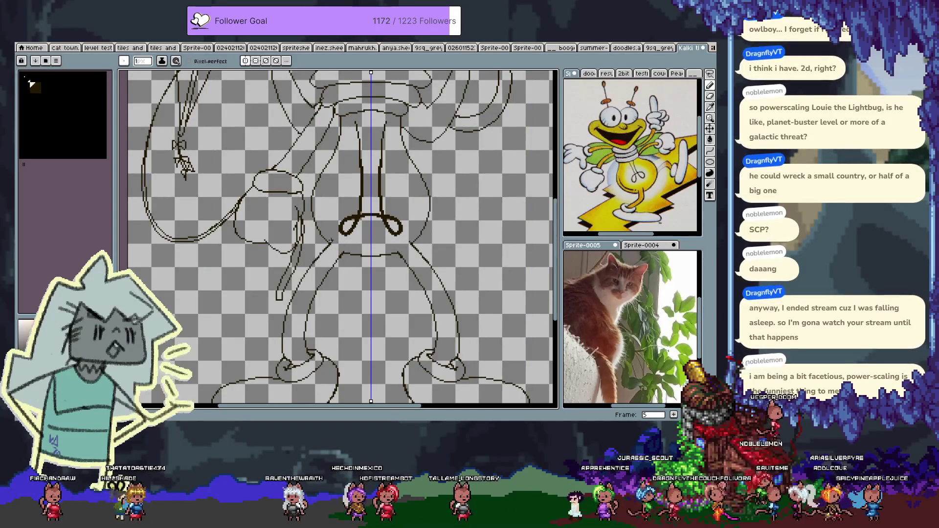
key("ctrl+z")
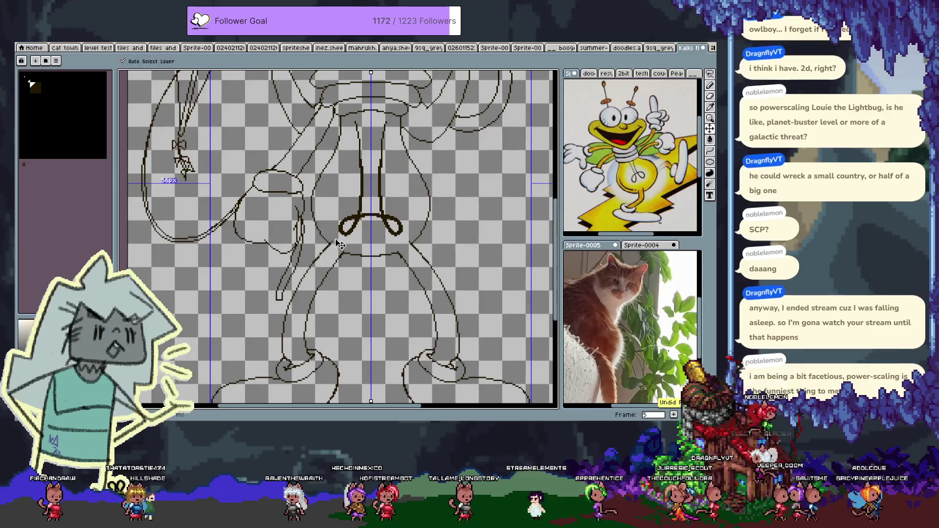
key("ctrl+s")
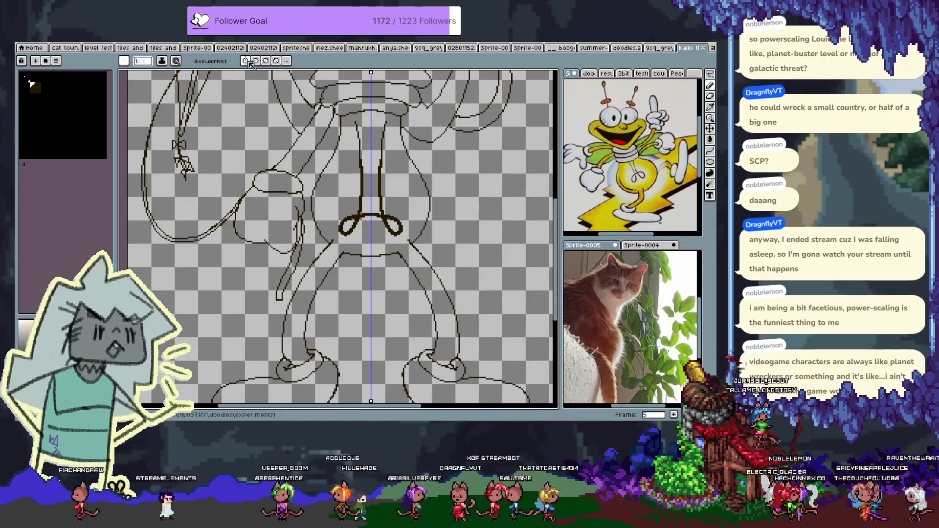
scroll(313, 229, "up", 2)
scroll(313, 217, "down", 2)
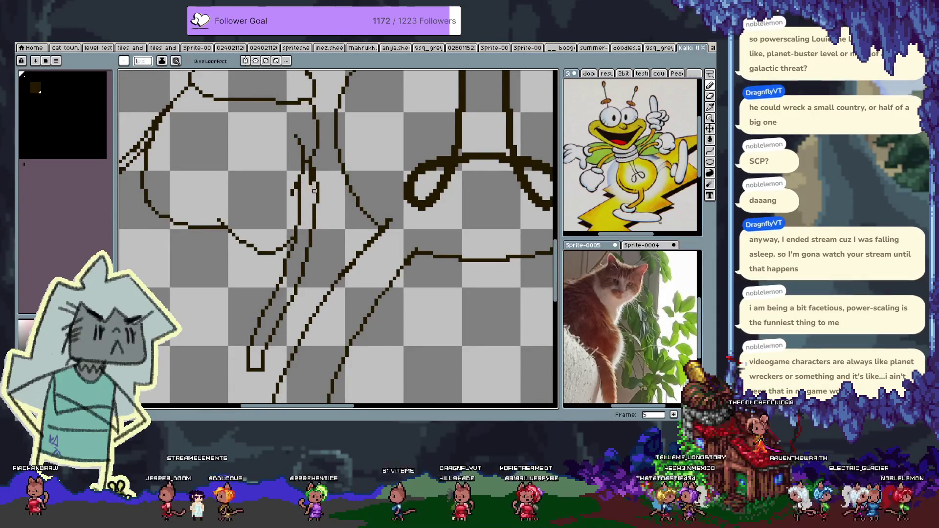
key("ctrl+z")
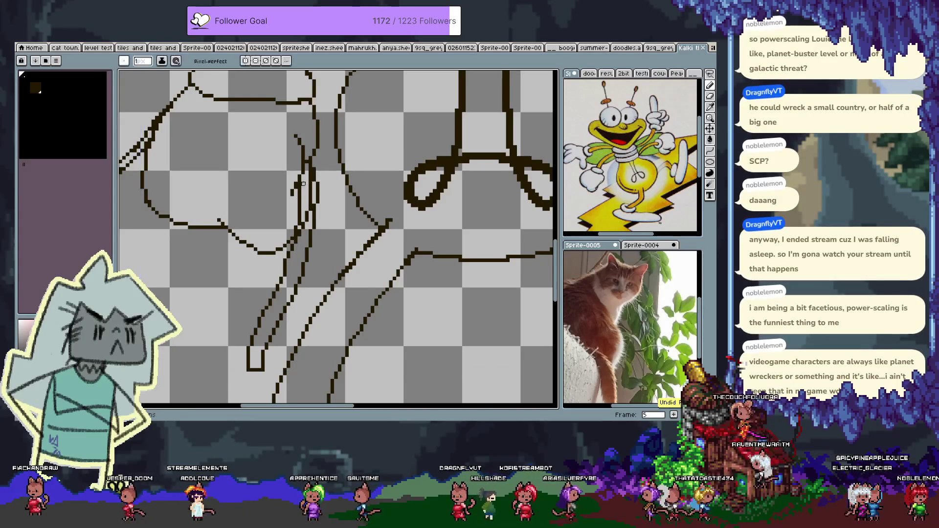
key("ctrl+z")
key("ctrl+y")
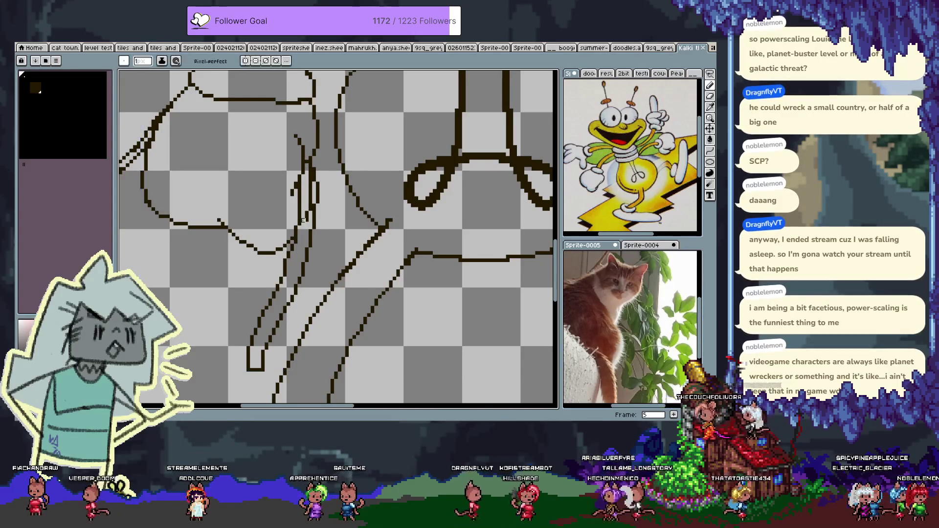
key("ctrl+y")
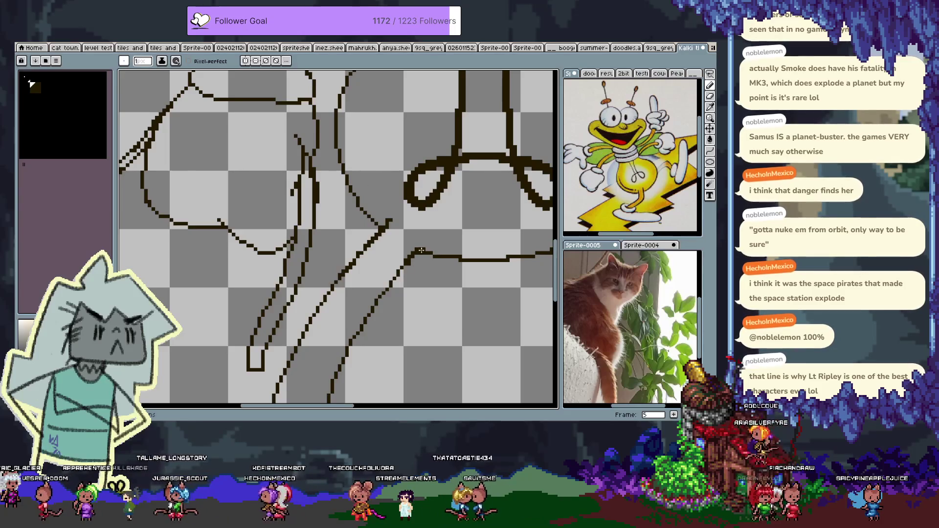
left_click_drag(415, 251, 432, 238)
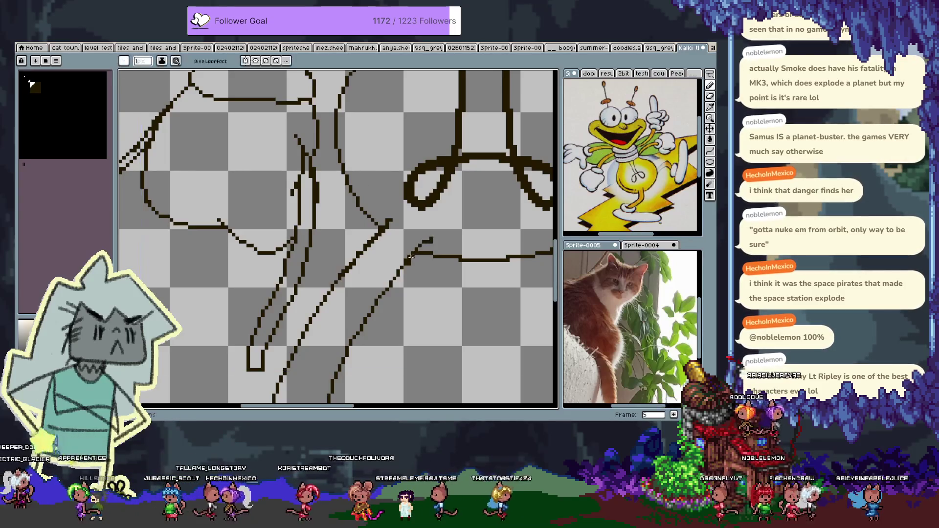
- Replace the misplaced diagonal stroke with a short bump in the line
key("ctrl+z")
left_click_drag(415, 250, 425, 245)
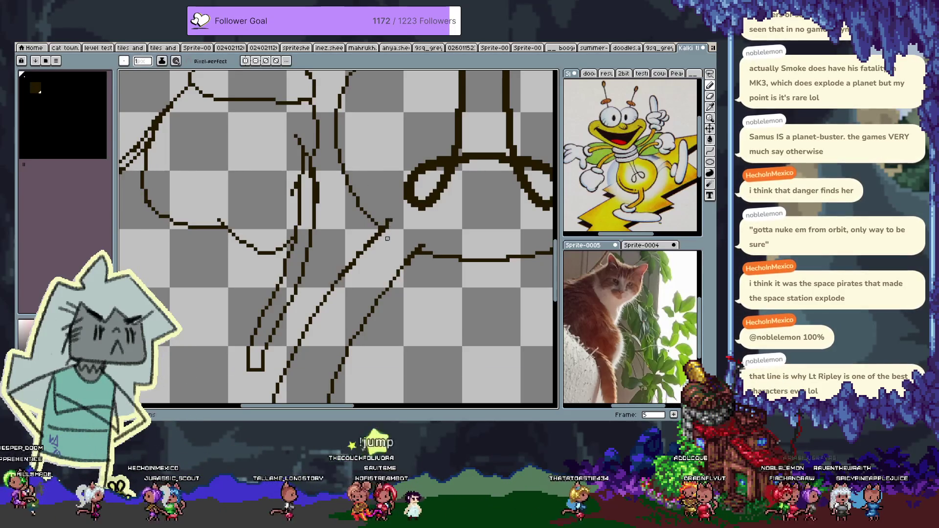
key("ctrl+z")
key("ctrl+y")
key("v")
key("b")
left_click_drag(418, 250, 428, 245)
- Add a short vertical stroke joined to the diagonal line and fill the line's gap
left_click_drag(386, 212, 387, 224)
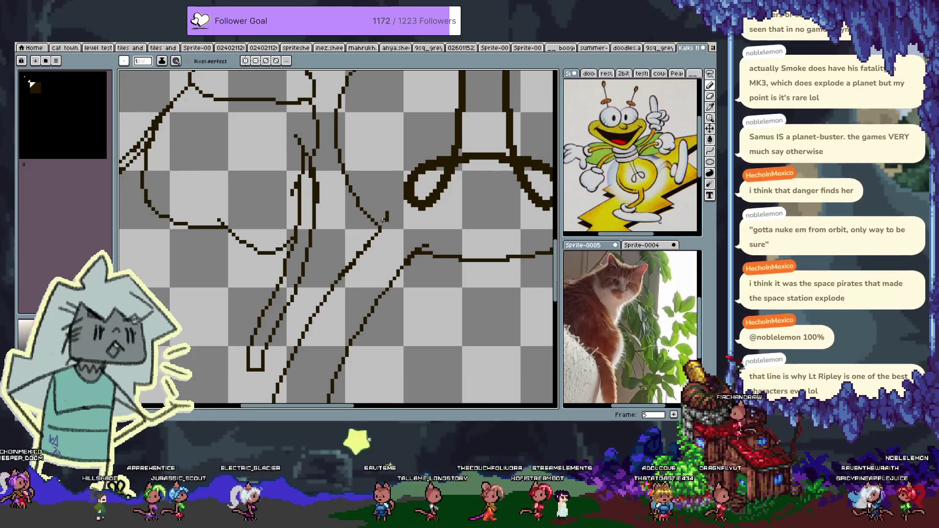
left_click_drag(386, 223, 375, 238)
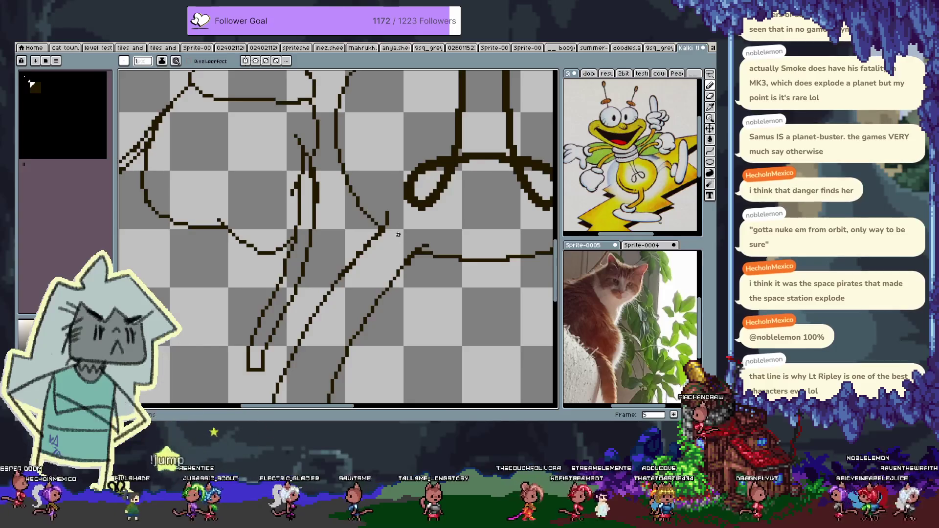
key("ctrl+z")
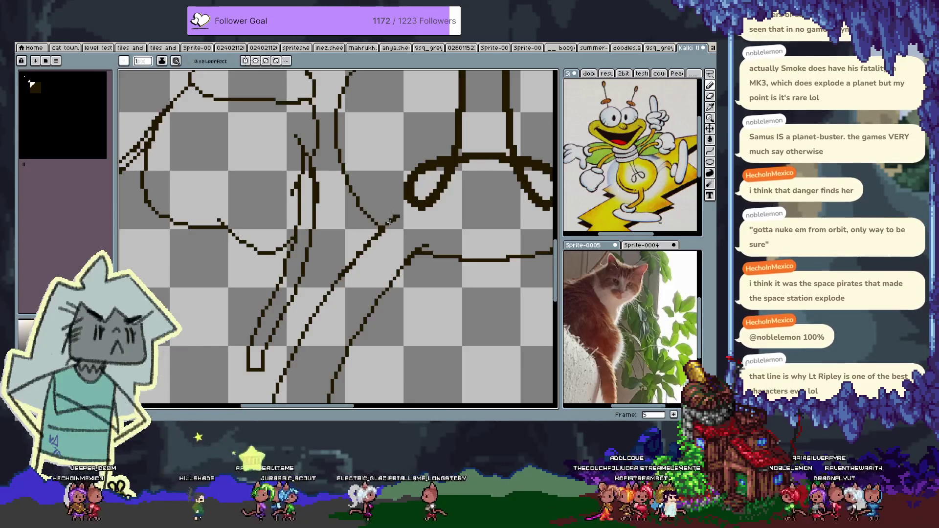
left_click_drag(388, 231, 348, 279)
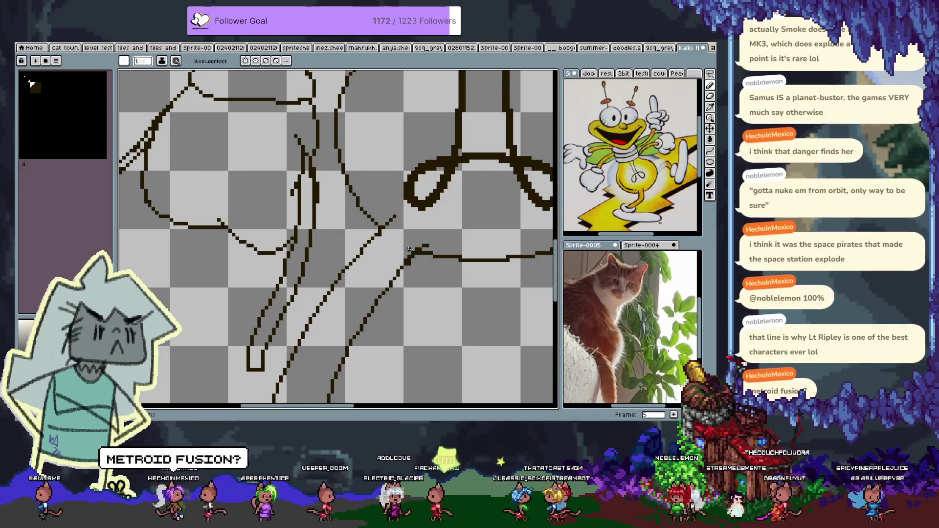
key("i")
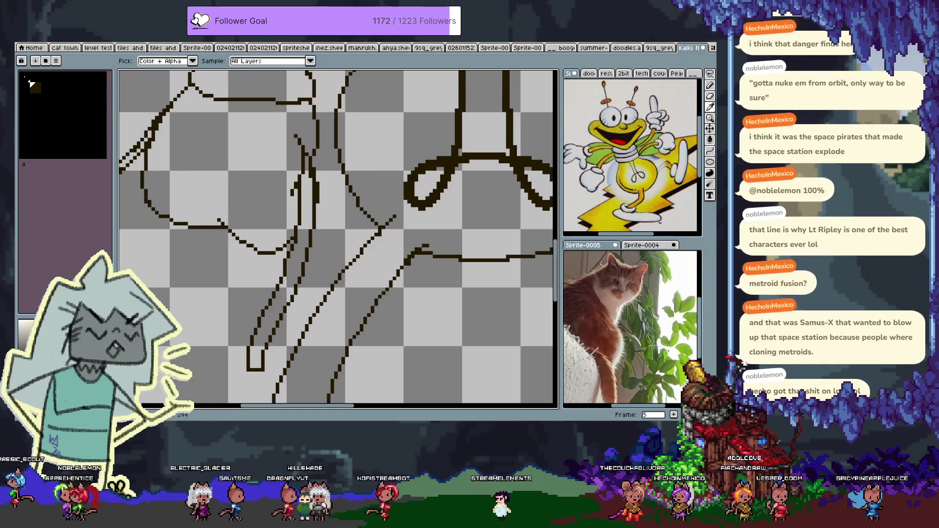
- Return to the pencil and scroll the view to centre the two curled loops
key("b")
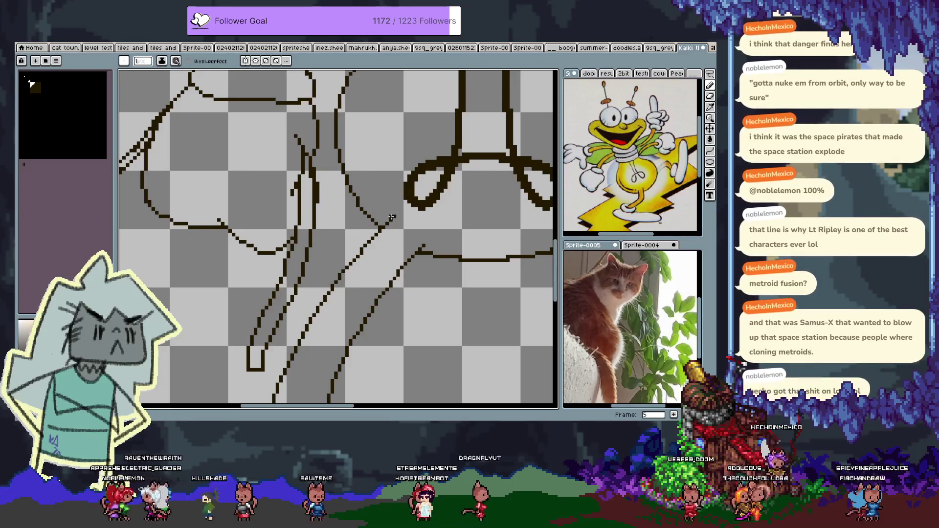
scroll(409, 281, "right", 2)
scroll(342, 245, "up", 4)
scroll(313, 220, "up", 2)
- Draw a curved line down beside the loops, retrying its position several times
scroll(293, 254, "right", 1)
scroll(289, 196, "down", 2)
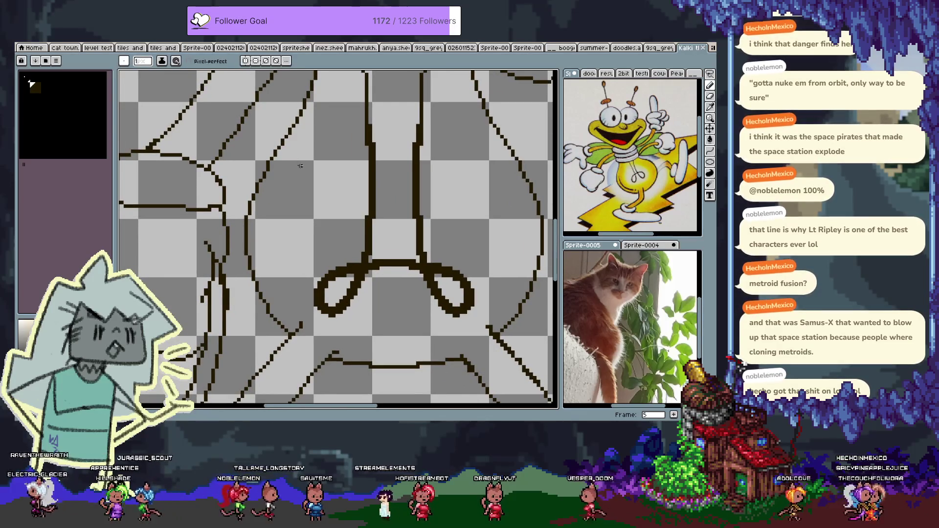
left_click_drag(294, 182, 277, 304)
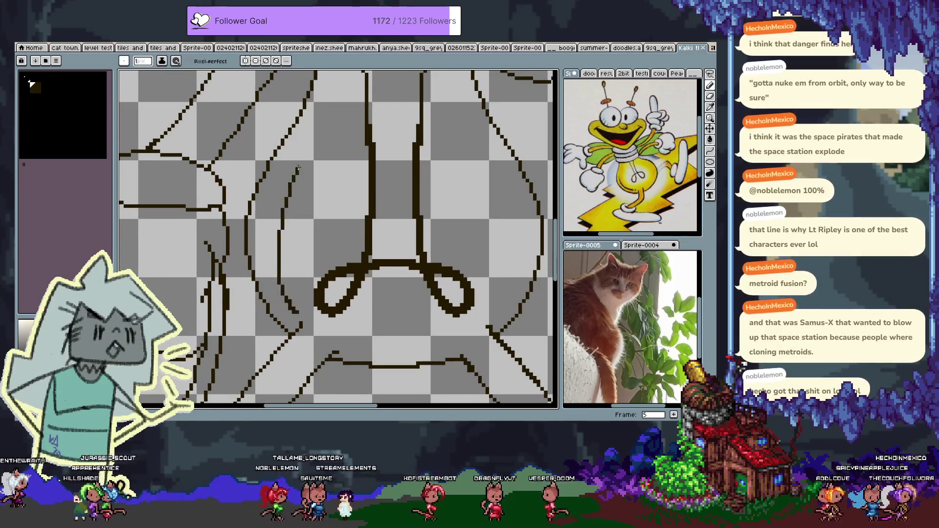
key("ctrl+z")
left_click_drag(301, 146, 281, 312)
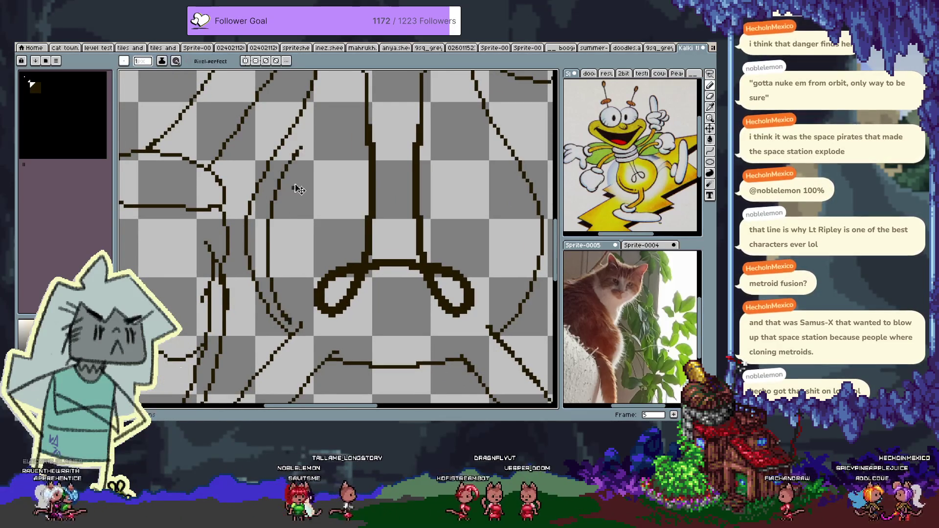
key("ctrl+z")
key("ctrl+y")
key("ctrl+z")
left_click_drag(300, 146, 286, 282)
key("ctrl+z")
mouse_move(293, 157)
left_mouse_down()
mouse_move(292, 296)
mouse_move(301, 302)
mouse_move(268, 245)
mouse_move(299, 300)
left_mouse_up()
key("ctrl+z")
- Add a second inner curve, thicken it from top to bottom, and save the sprite
mouse_move(297, 155)
left_mouse_down()
mouse_move(283, 270)
mouse_move(307, 301)
left_mouse_up()
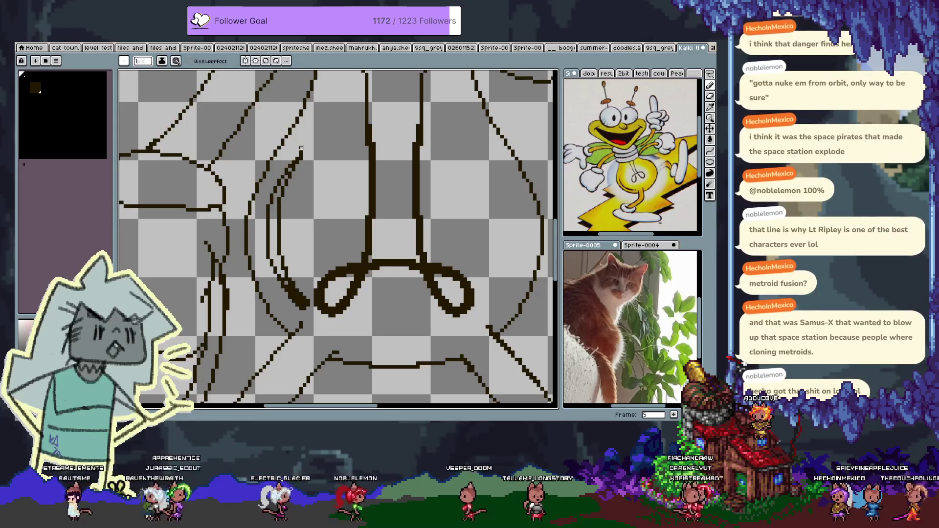
mouse_move(309, 129)
left_mouse_down()
mouse_move(271, 205)
mouse_move(283, 178)
left_mouse_up()
left_click_drag(270, 235, 273, 242)
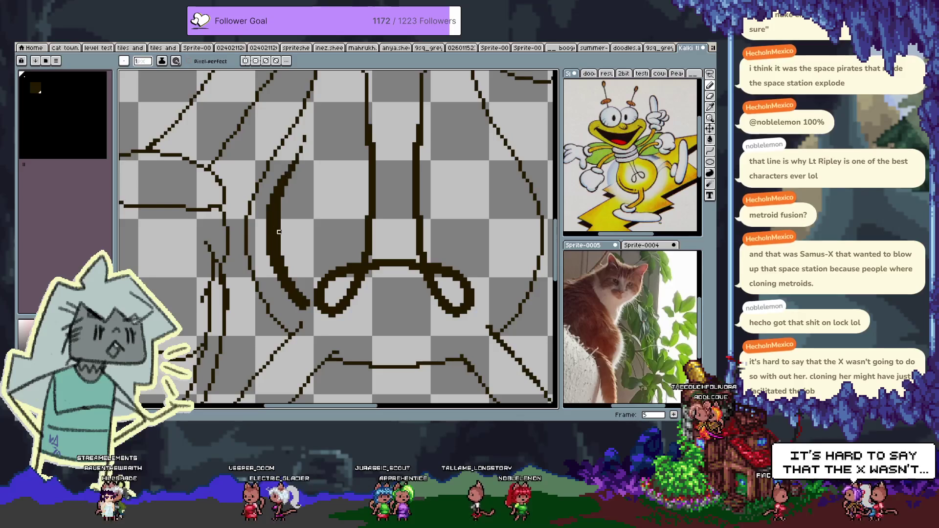
key("ctrl+s")
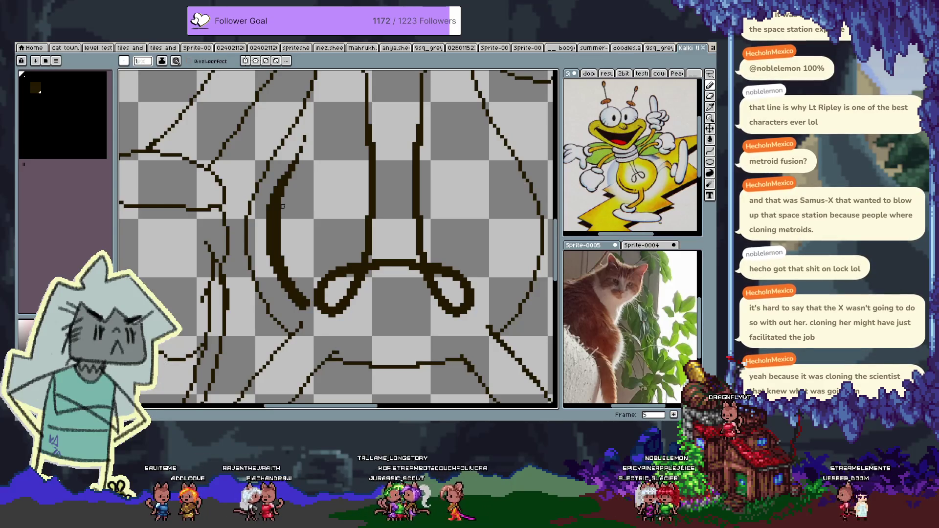
scroll(312, 141, "down", 2)
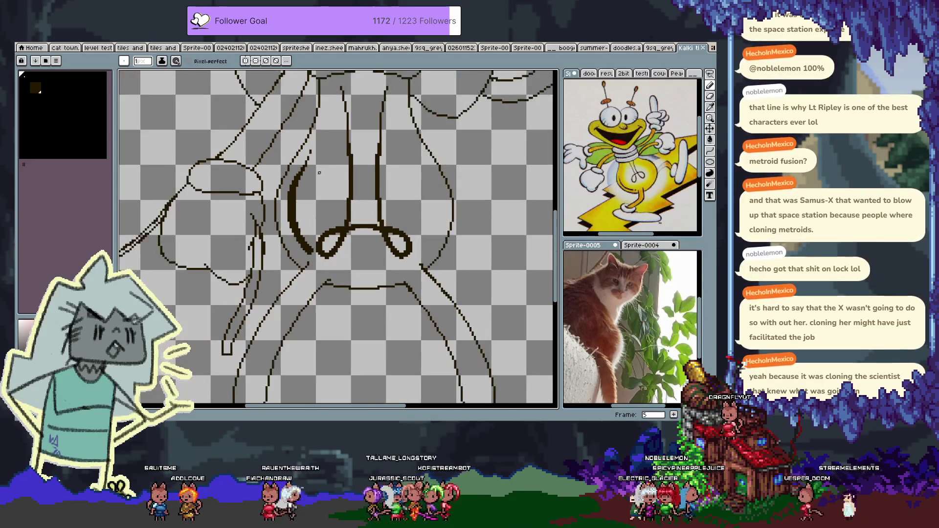
- Undo the last change and lasso-delete the stray pixels at the thick curve's top
mouse_move(332, 155)
left_mouse_down()
mouse_move(287, 303)
mouse_move(307, 296)
mouse_move(350, 170)
left_mouse_up()
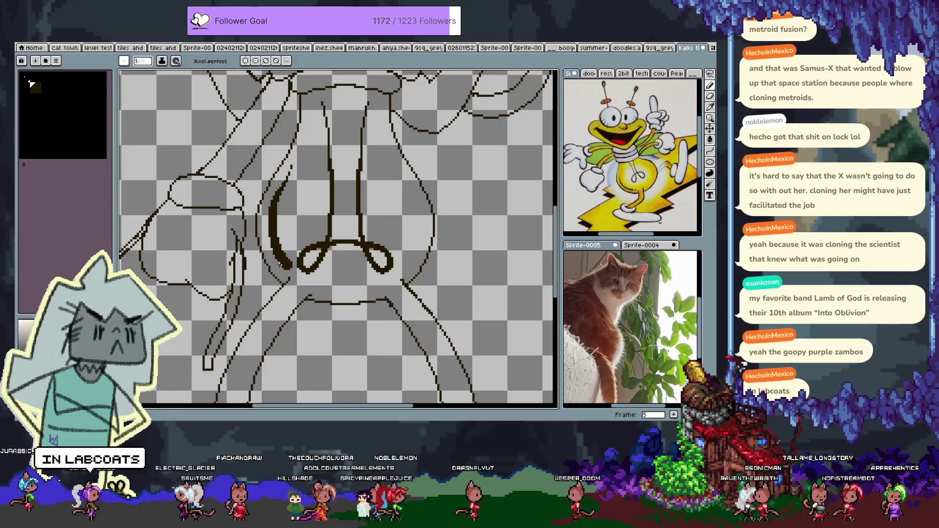
key("ctrl+z")
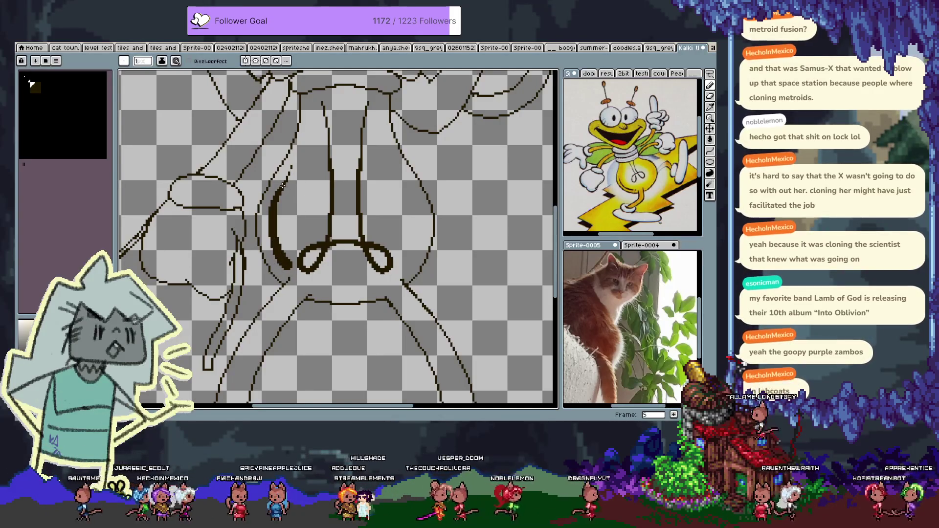
key("q")
mouse_move(288, 174)
left_mouse_down()
mouse_move(284, 190)
mouse_move(303, 181)
left_mouse_up()
key("Delete")
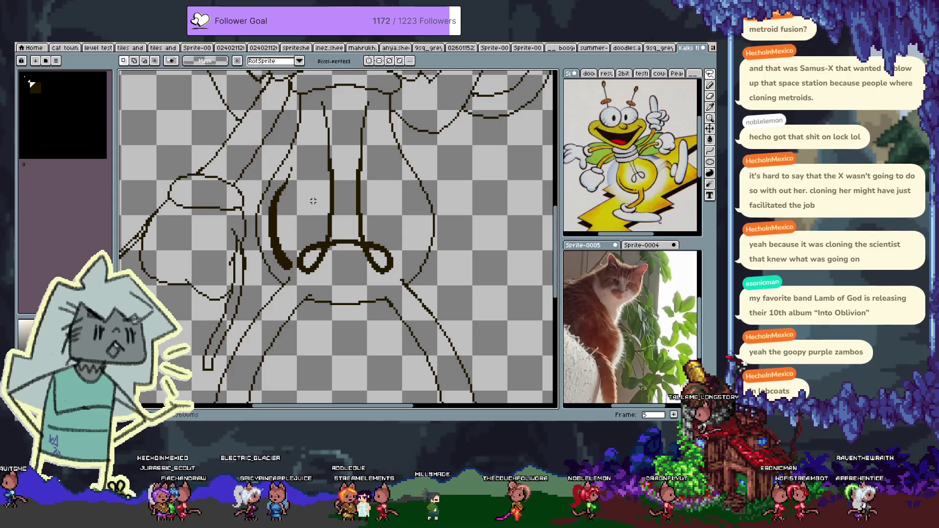
key("b")
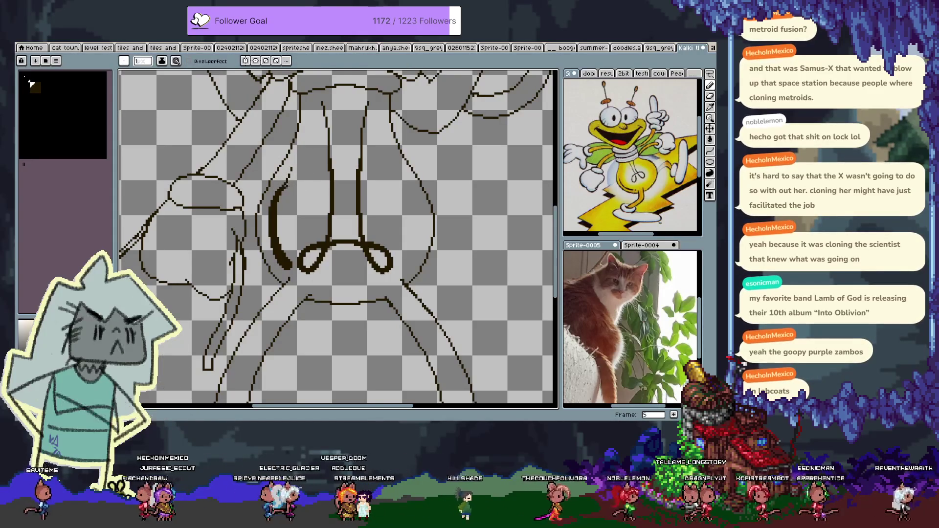
scroll(288, 181, "up", 3)
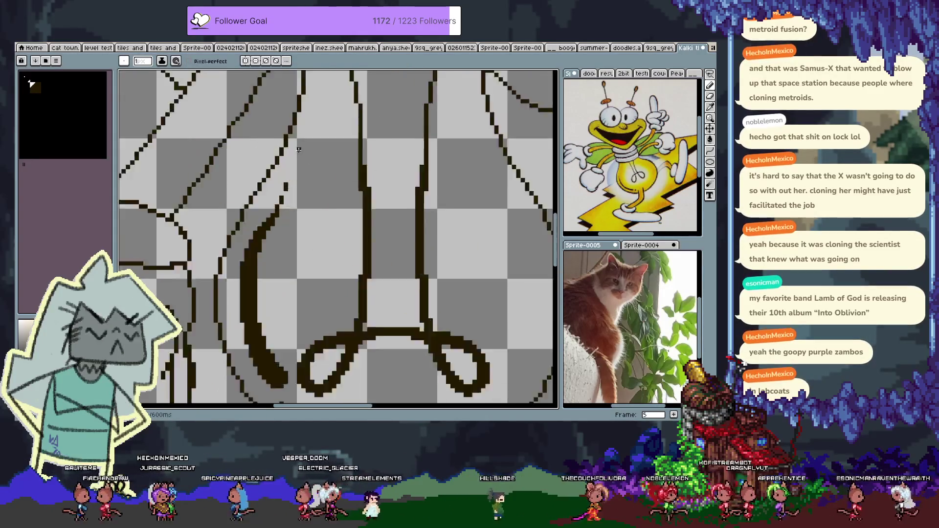
left_click_drag(252, 210, 297, 77)
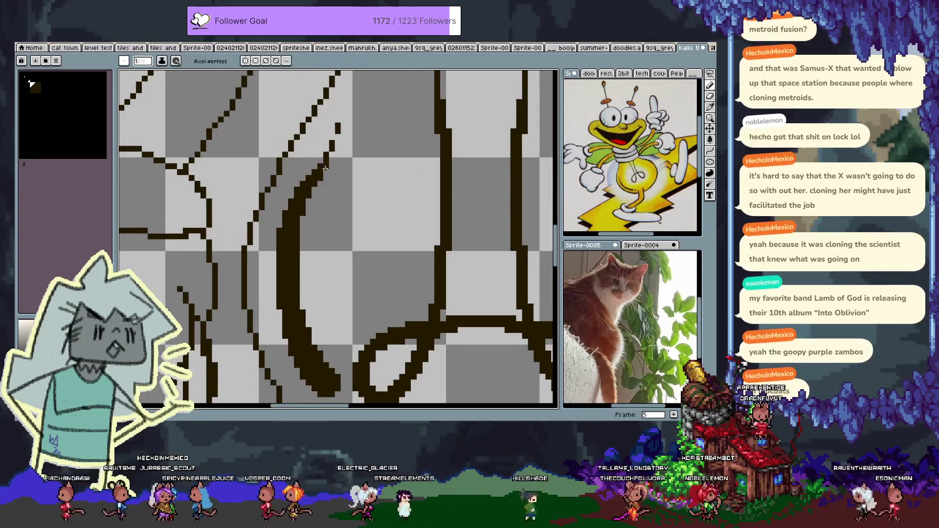
left_click_drag(325, 167, 328, 159)
scroll(336, 143, "left", 5)
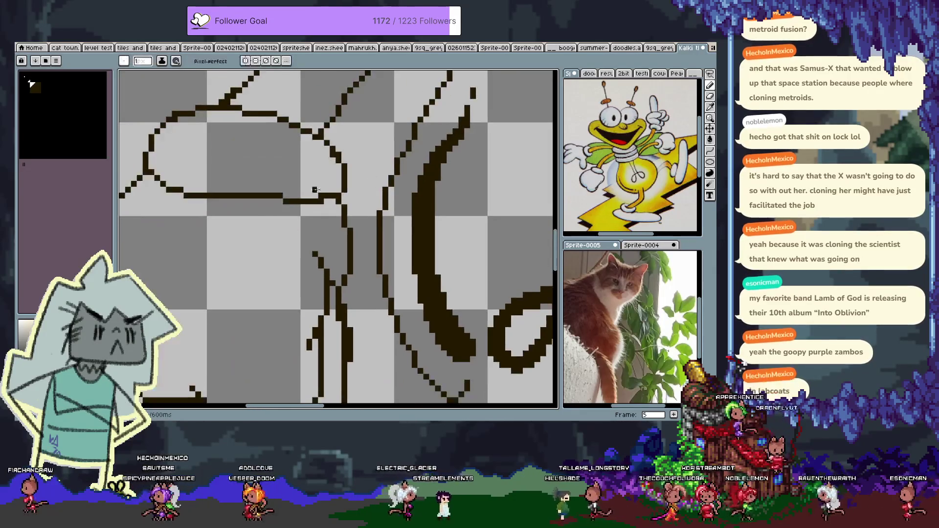
left_click_drag(283, 200, 268, 201)
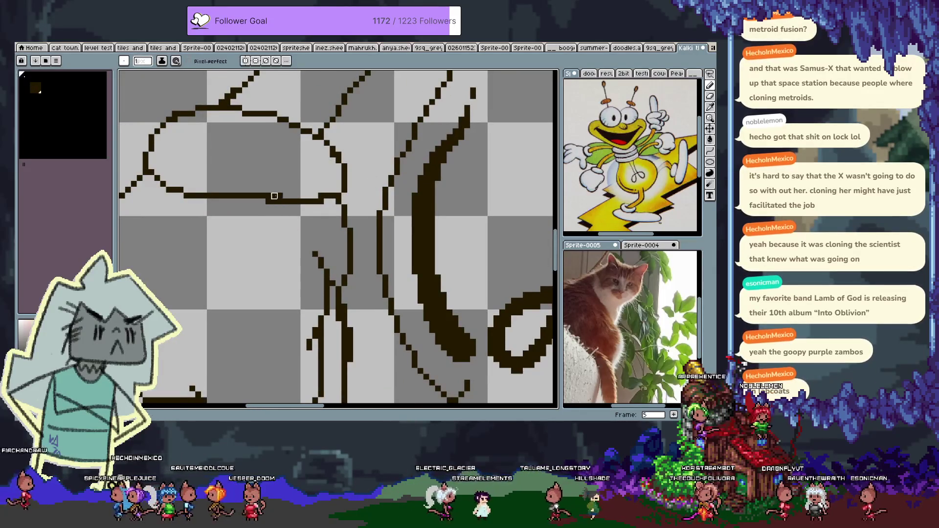
key("v")
key("ctrl+z")
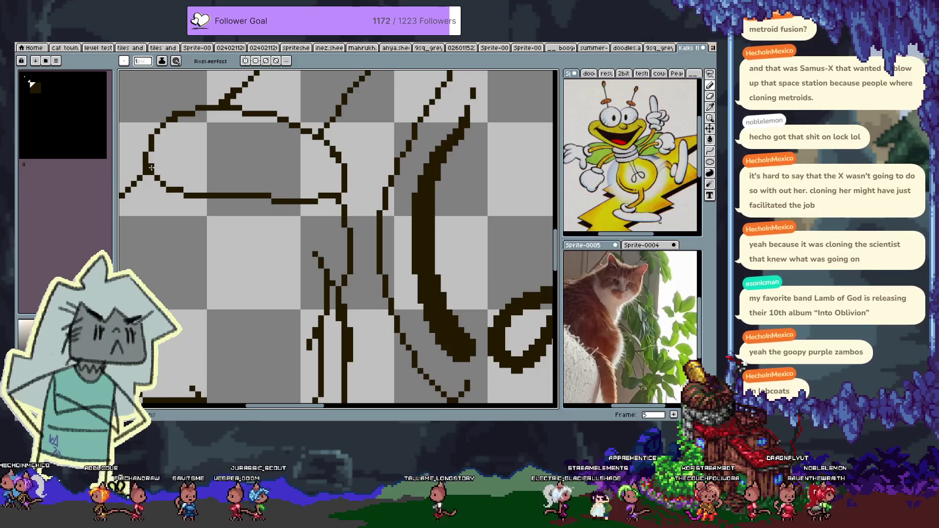
left_click_drag(308, 194, 343, 83)
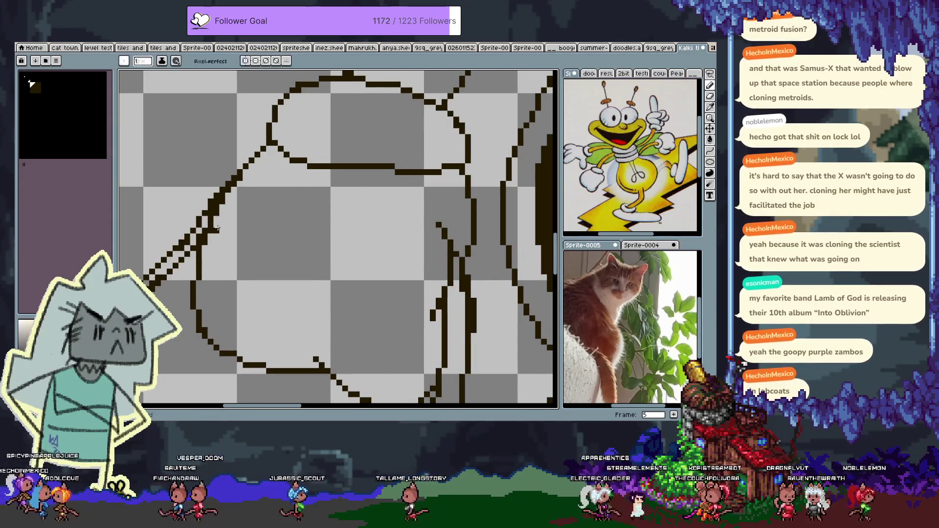
left_click_drag(230, 234, 235, 225)
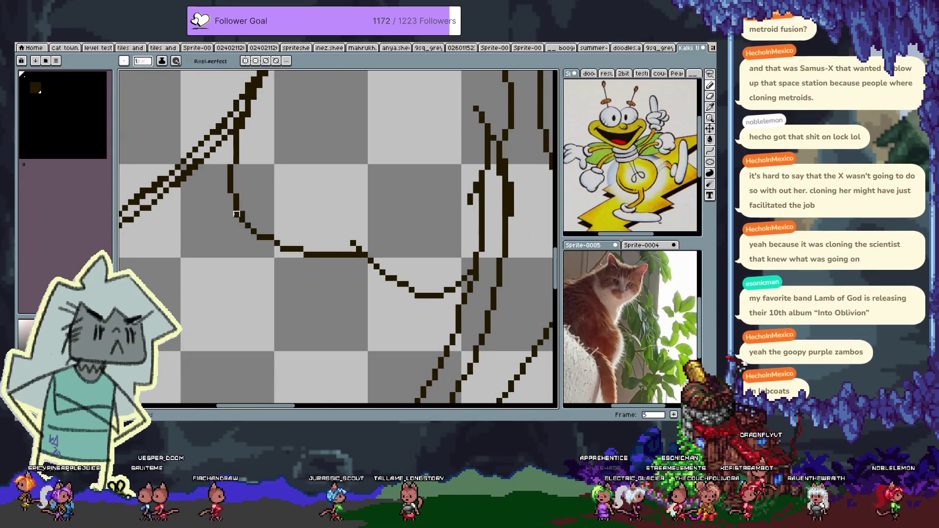
left_click_drag(336, 184, 222, 157)
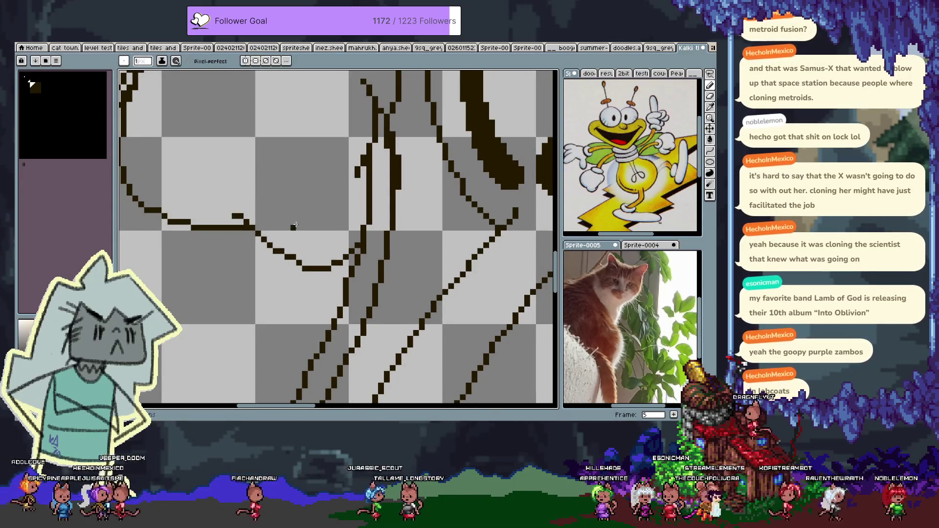
left_click_drag(286, 239, 188, 330)
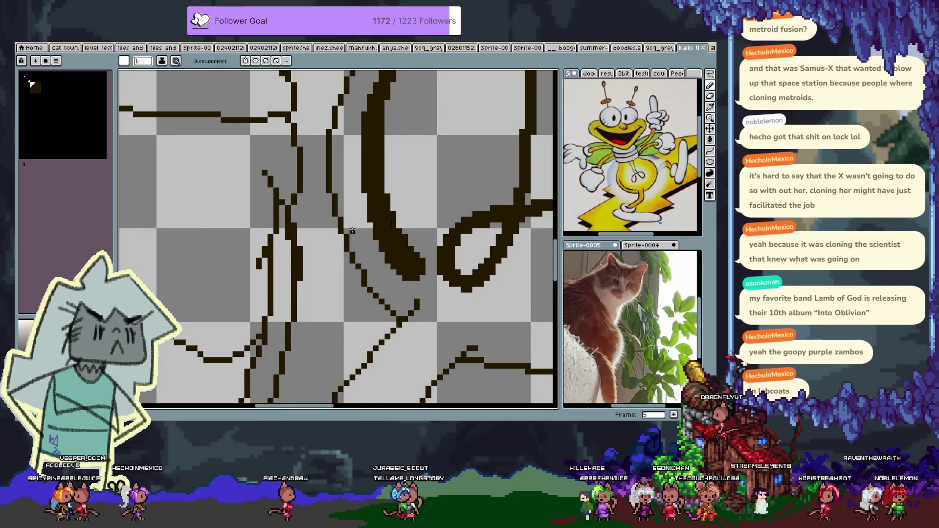
scroll(352, 231, "down", 3)
scroll(412, 315, "down", 2)
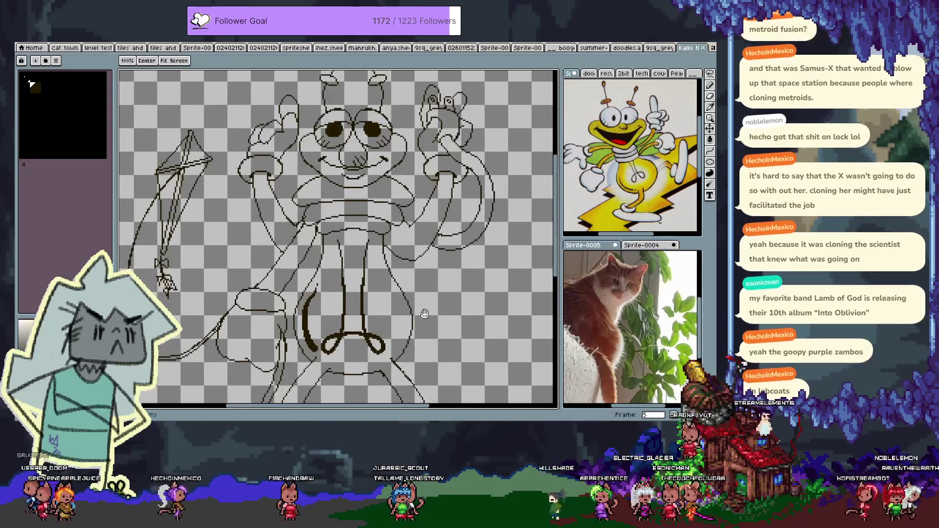
- Reframe the raised-hands sketch in the view and save the file with Ctrl+S
left_click_drag(445, 303, 446, 297)
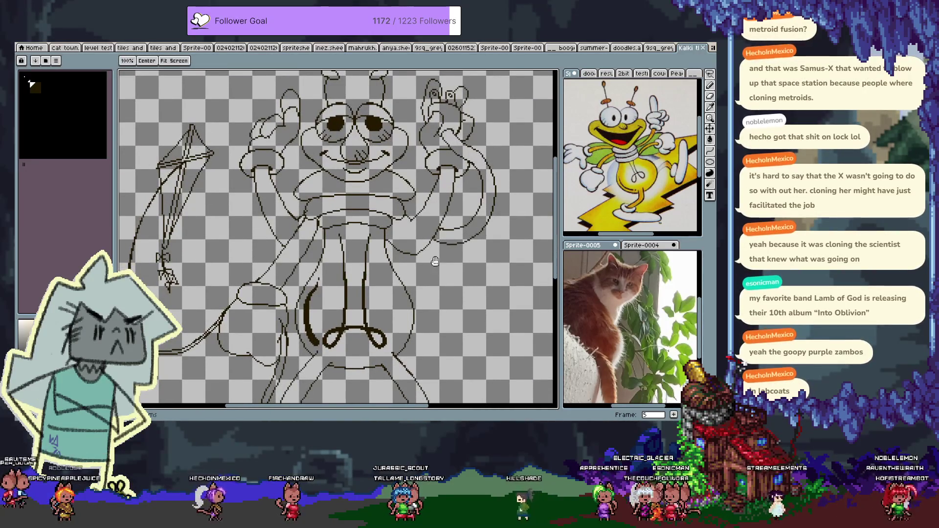
left_click_drag(434, 263, 422, 258)
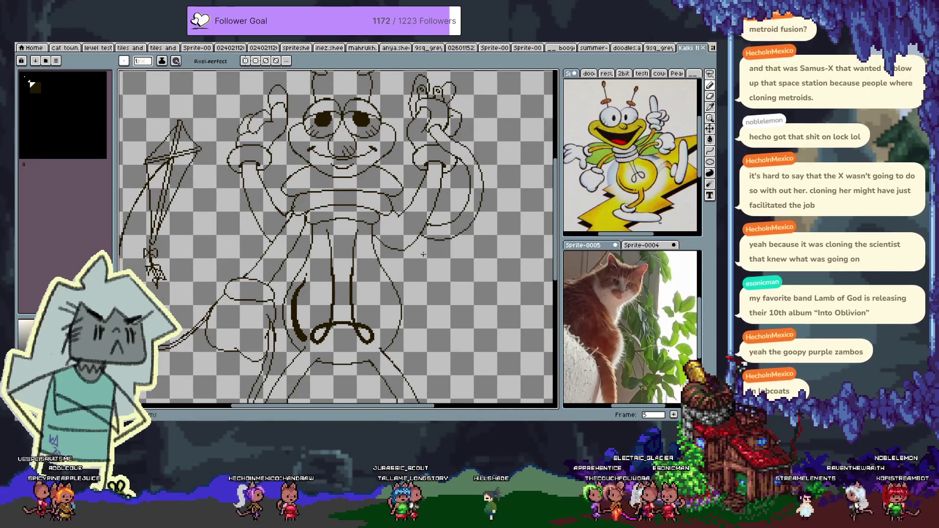
scroll(423, 254, "down", 1)
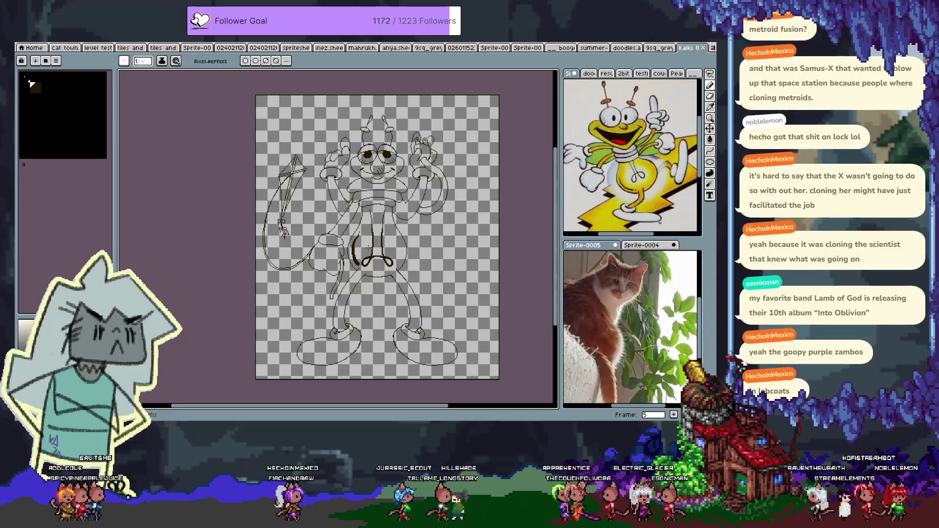
left_click_drag(362, 248, 354, 266)
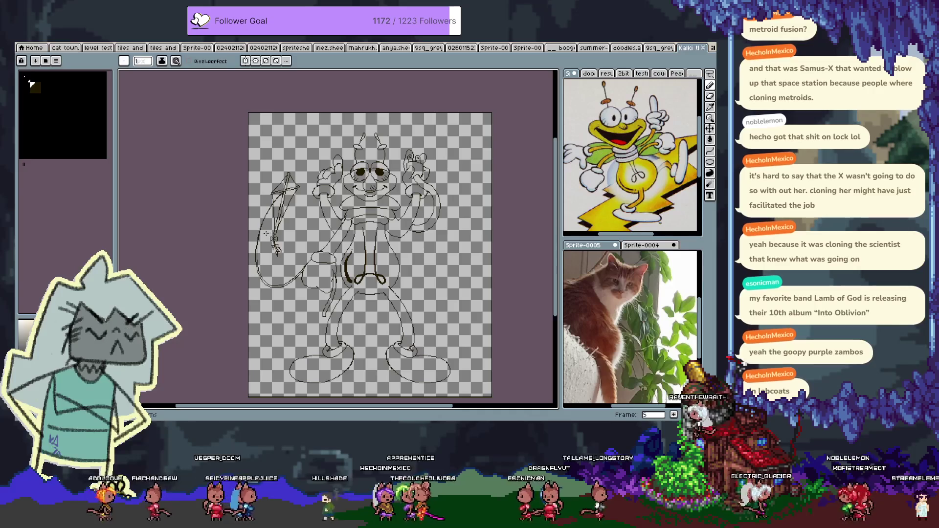
scroll(361, 255, "up", 3)
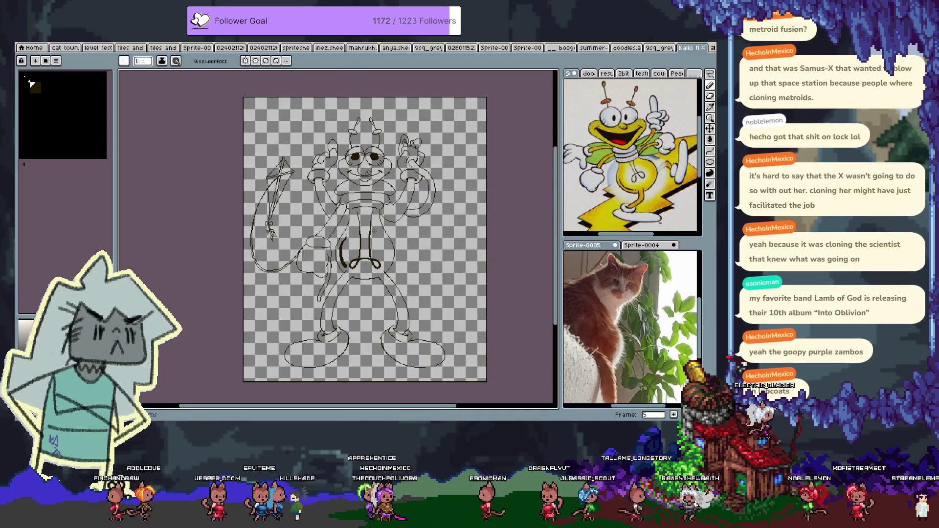
scroll(309, 147, "up", 1)
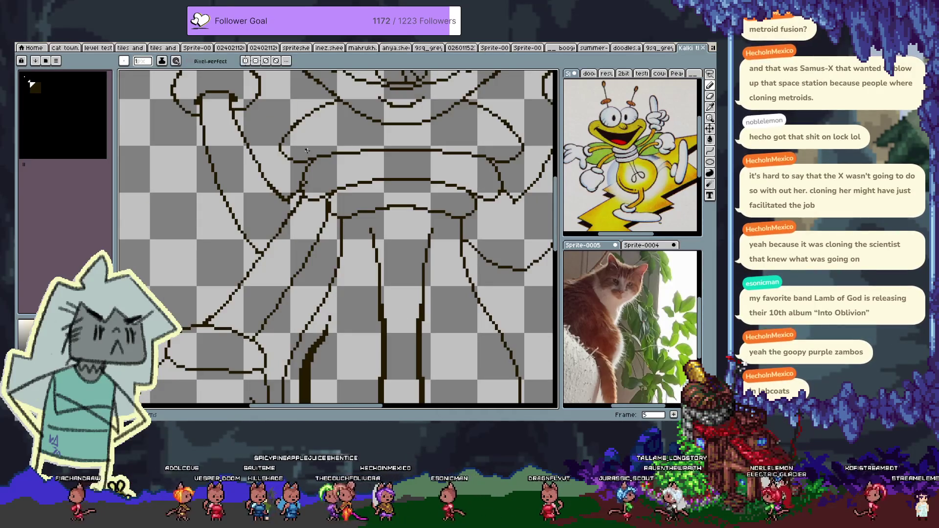
key("v")
key("b")
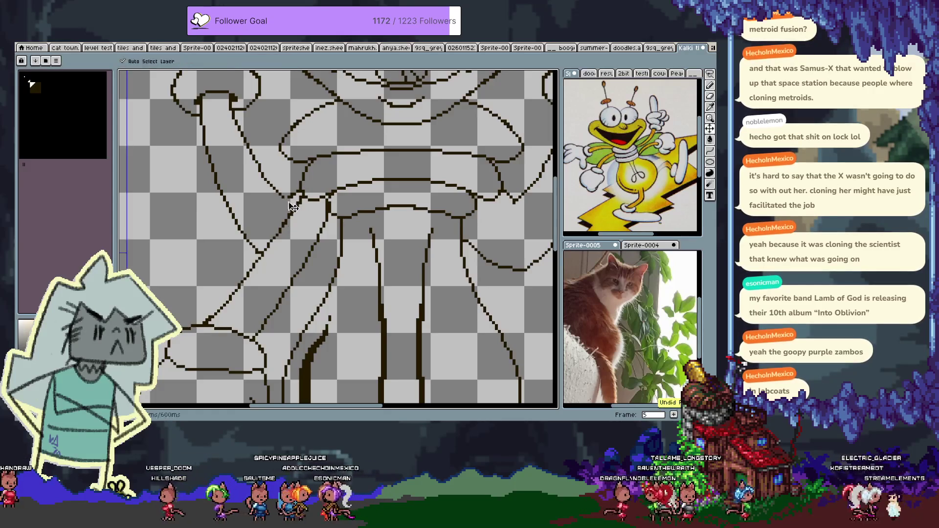
key("ctrl+s")
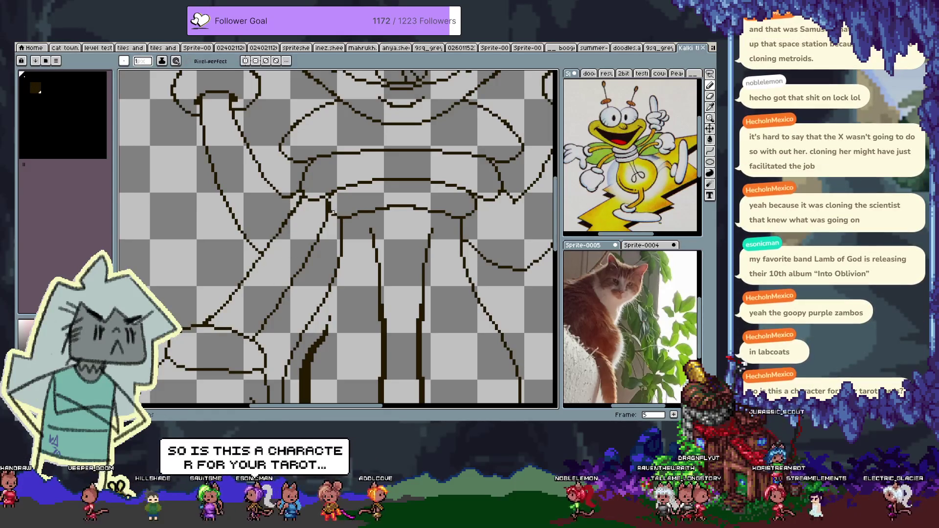
- Zoom around the sketch again and save it a second time
scroll(329, 210, "down", 4)
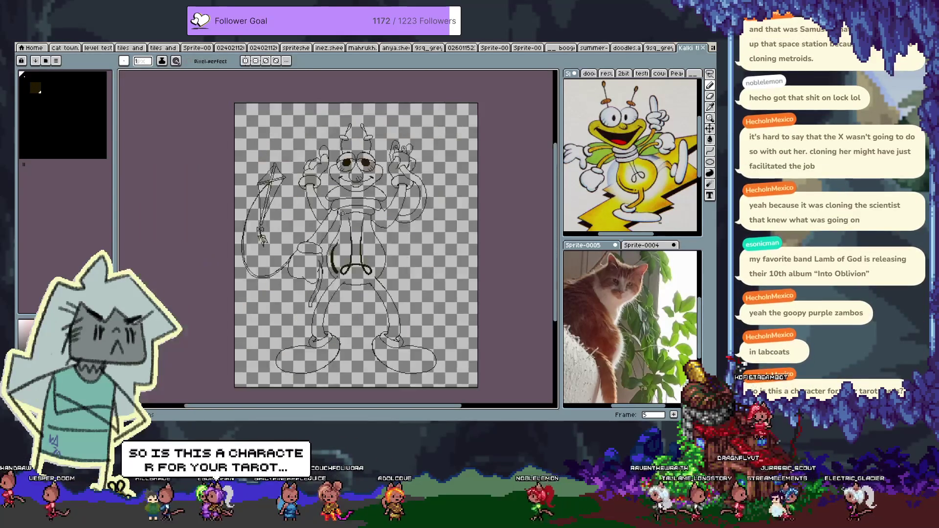
scroll(361, 189, "up", 2)
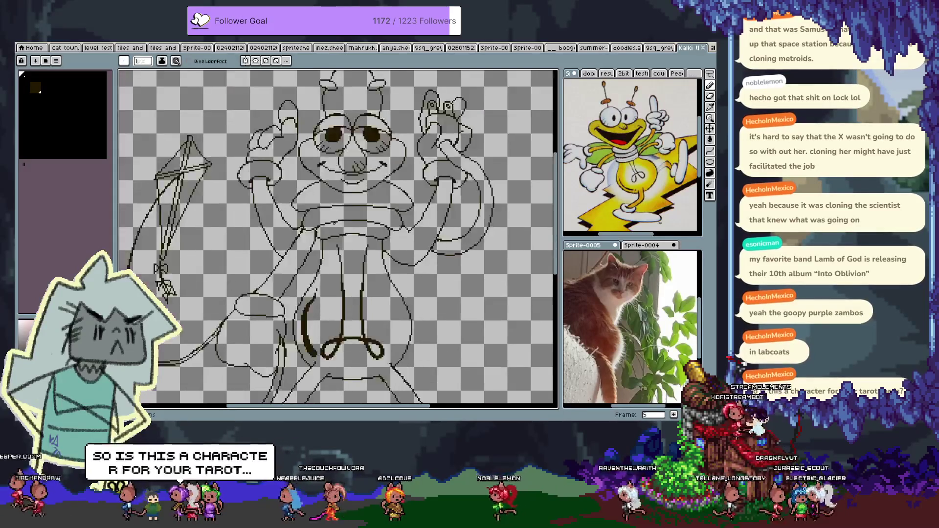
scroll(443, 135, "up", 2)
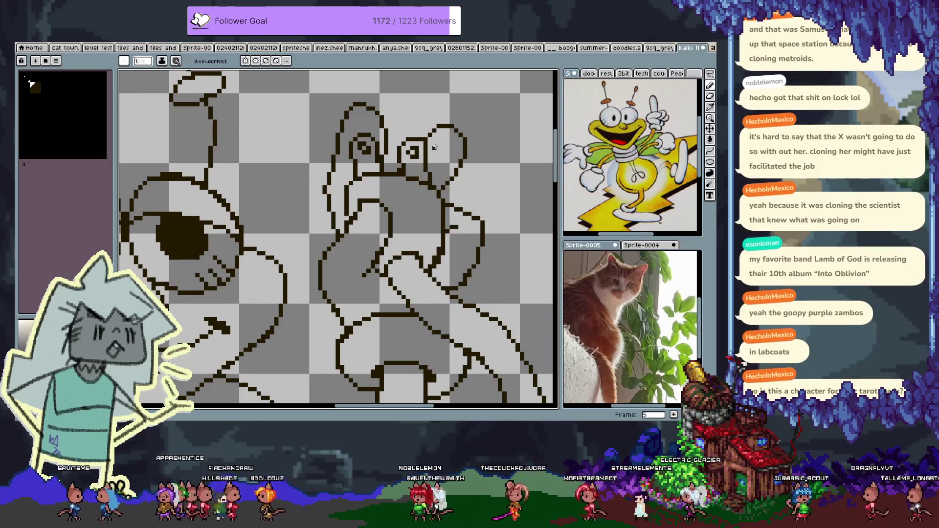
key("ctrl+s")
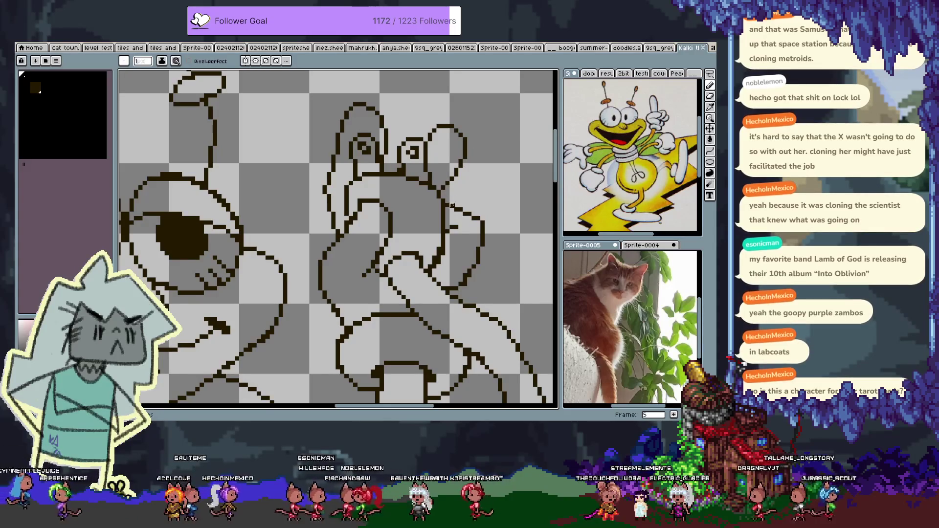
scroll(451, 209, "down", 3)
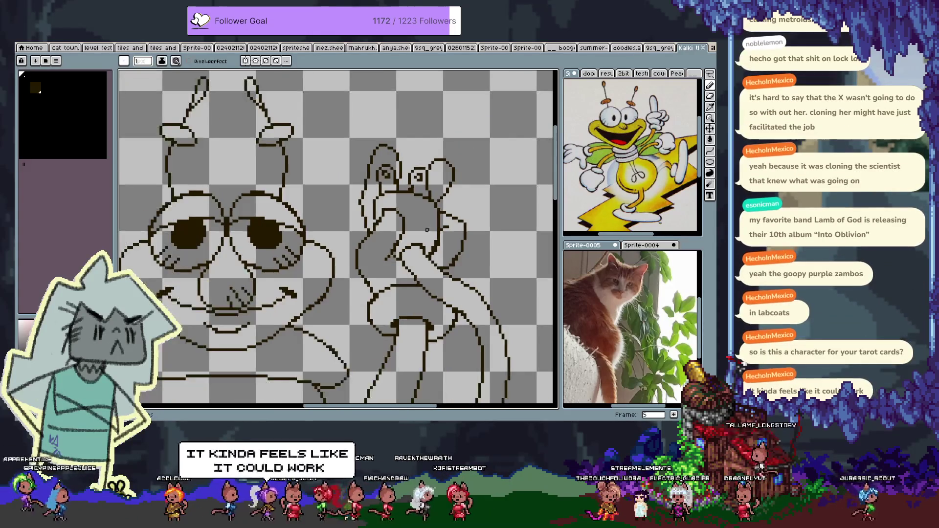
scroll(370, 242, "down", 2)
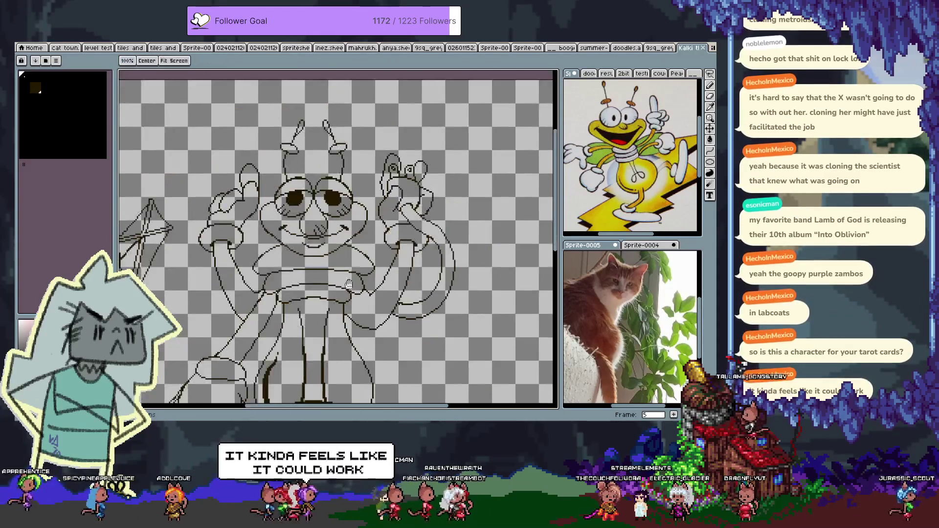
scroll(396, 186, "down", 3)
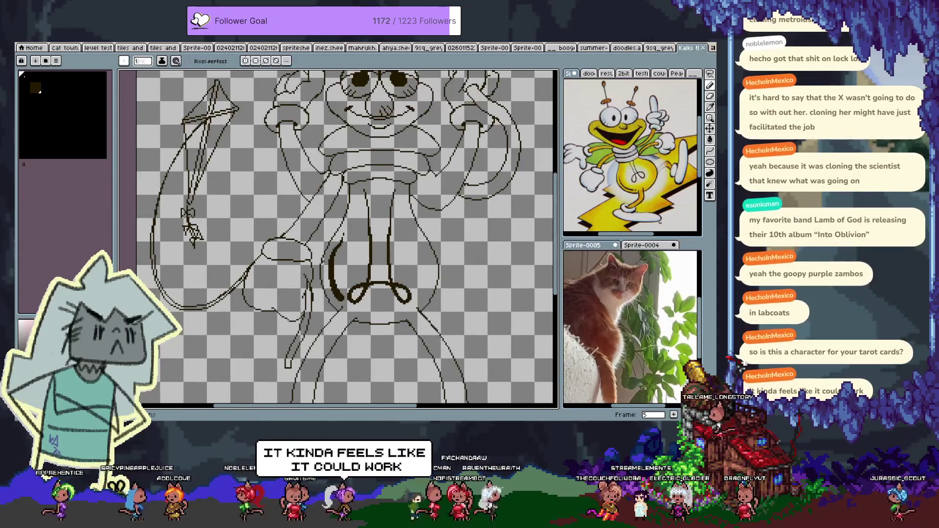
scroll(323, 273, "up", 3)
key("m")
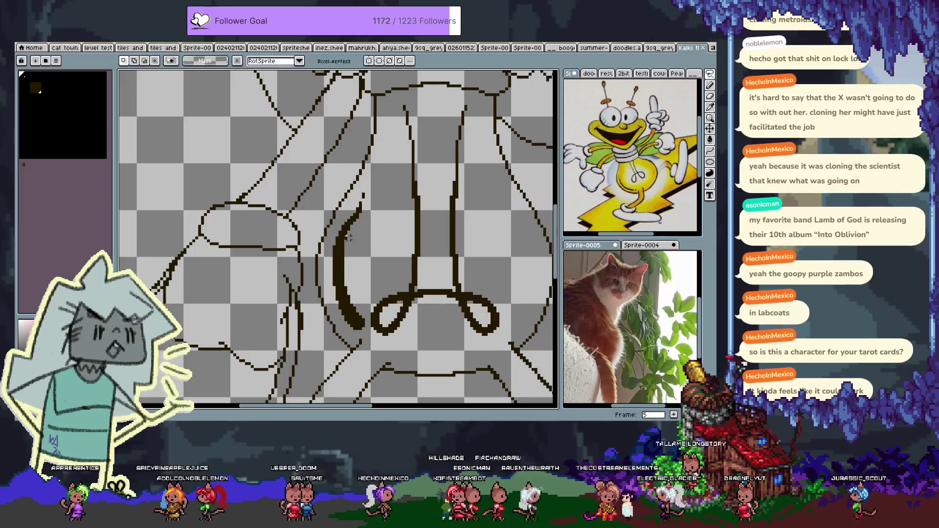
- Erase part of the thick belly stroke and lasso-select its upper section
mouse_move(337, 247)
left_mouse_down()
mouse_move(368, 187)
mouse_move(341, 226)
mouse_move(342, 248)
left_mouse_up()
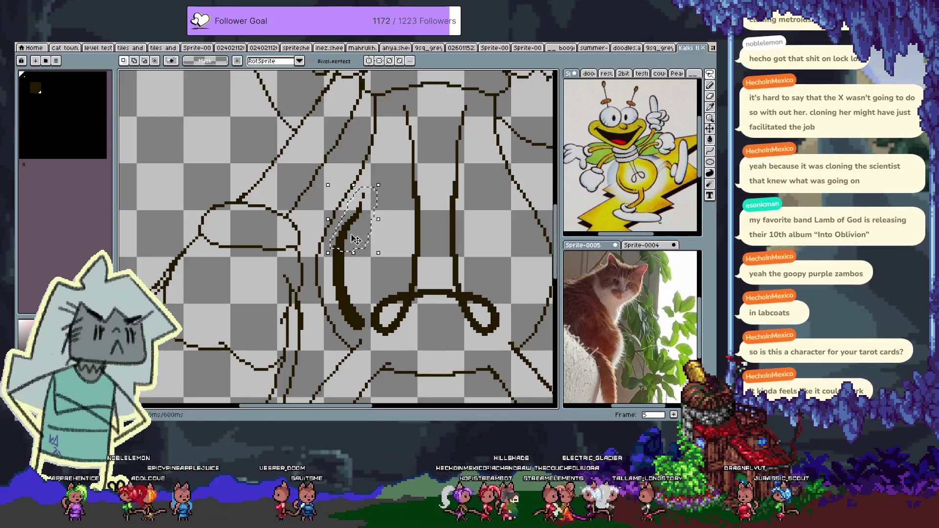
key("b")
key("m")
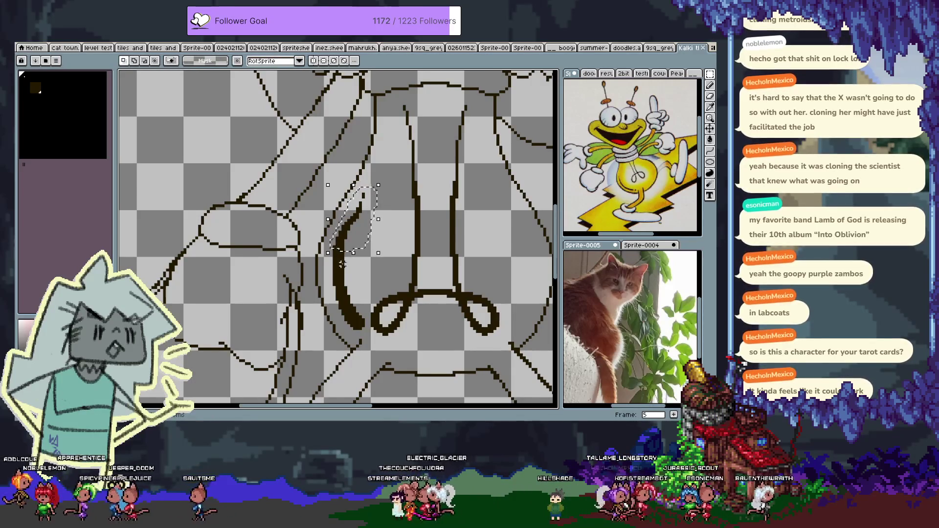
key("e")
left_click_drag(338, 247, 334, 272)
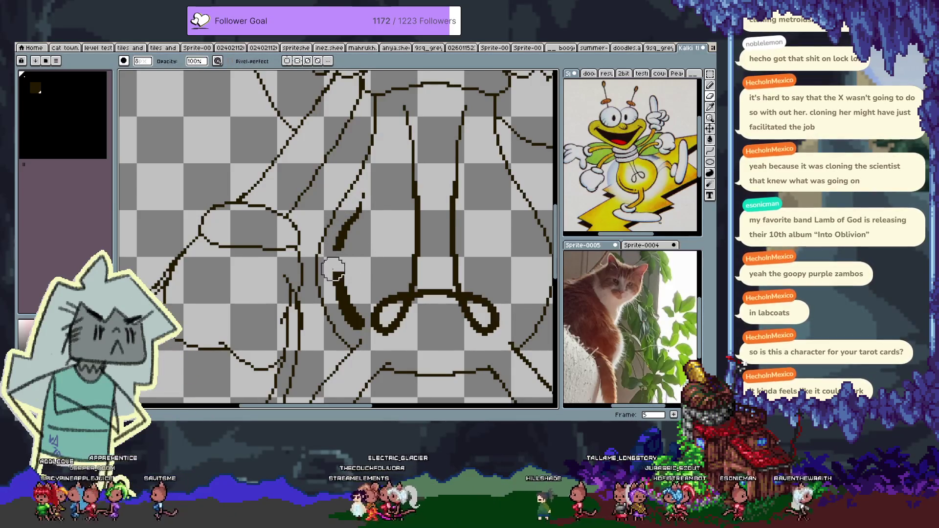
key("q")
mouse_move(384, 209)
left_mouse_down()
mouse_move(374, 182)
mouse_move(327, 253)
mouse_move(353, 270)
left_mouse_up()
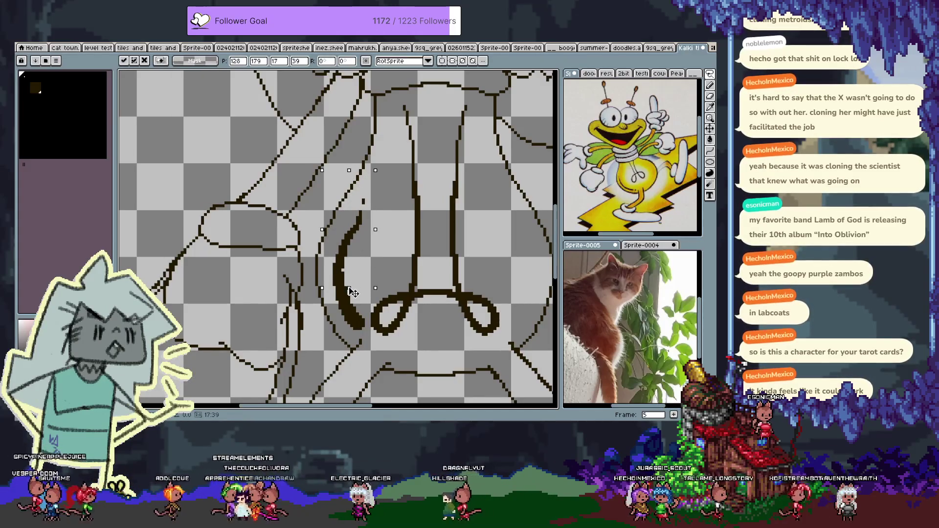
key("Escape")
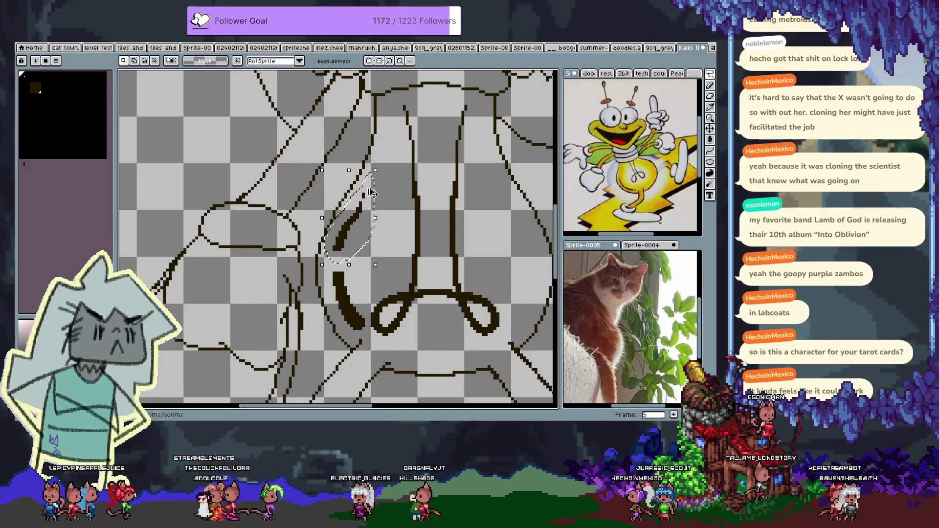
- Lift the selected upper stroke segment higher, commit it, and pencil in the gap
key("w")
scroll(349, 267, "up", 1)
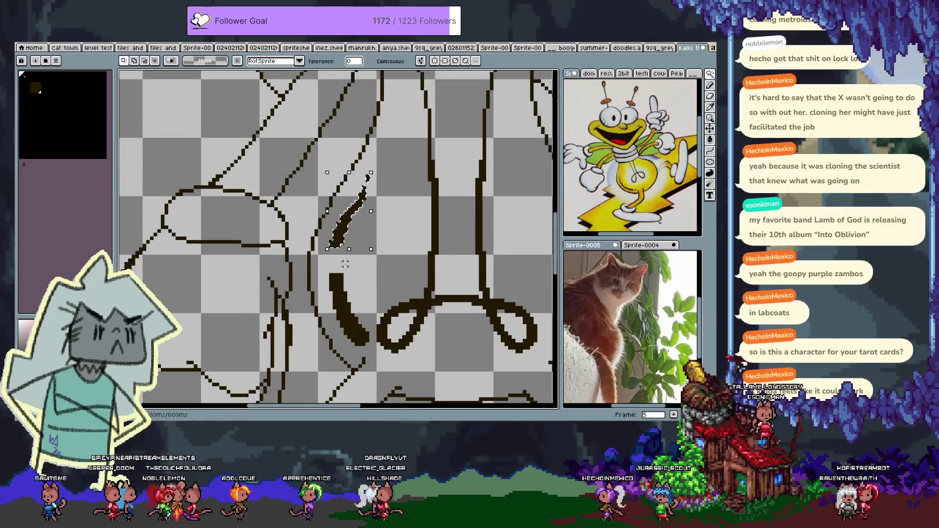
left_click_drag(350, 250, 351, 286)
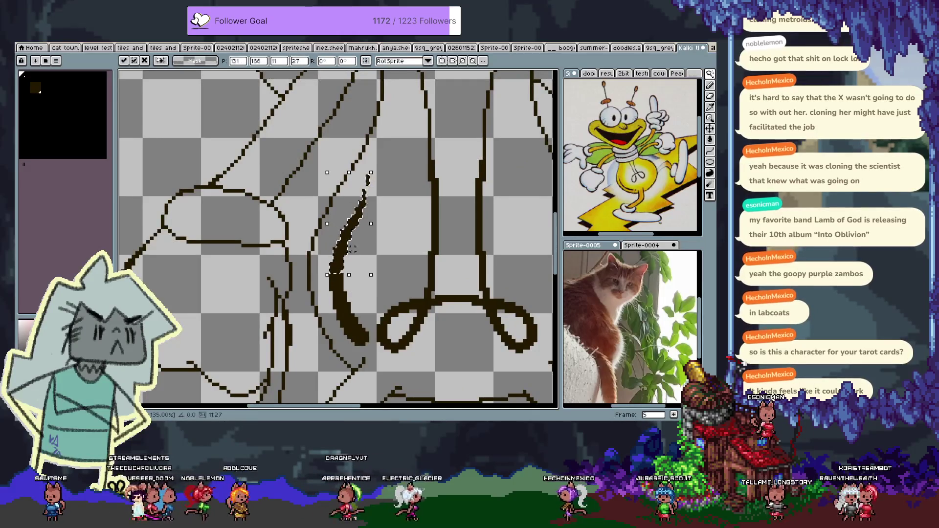
key("ctrl+z")
left_click_drag(354, 231, 357, 214)
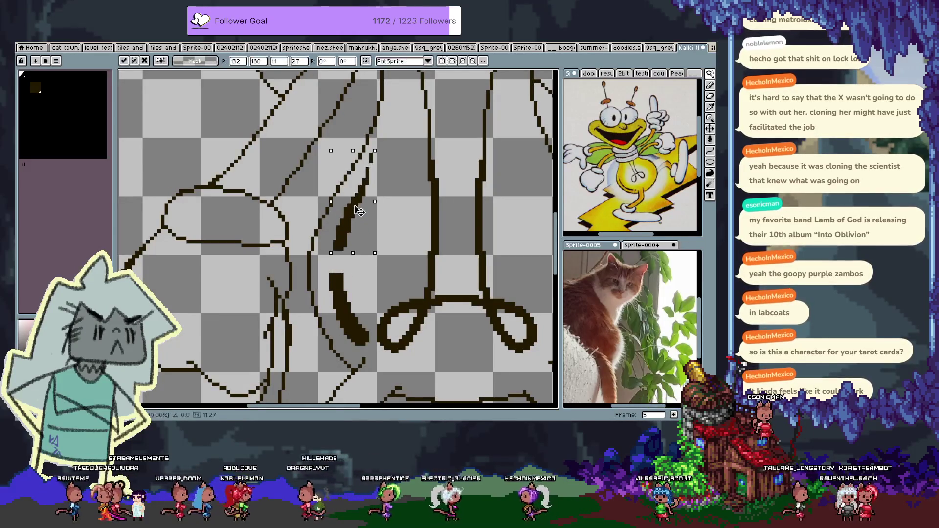
key("ctrl+f")
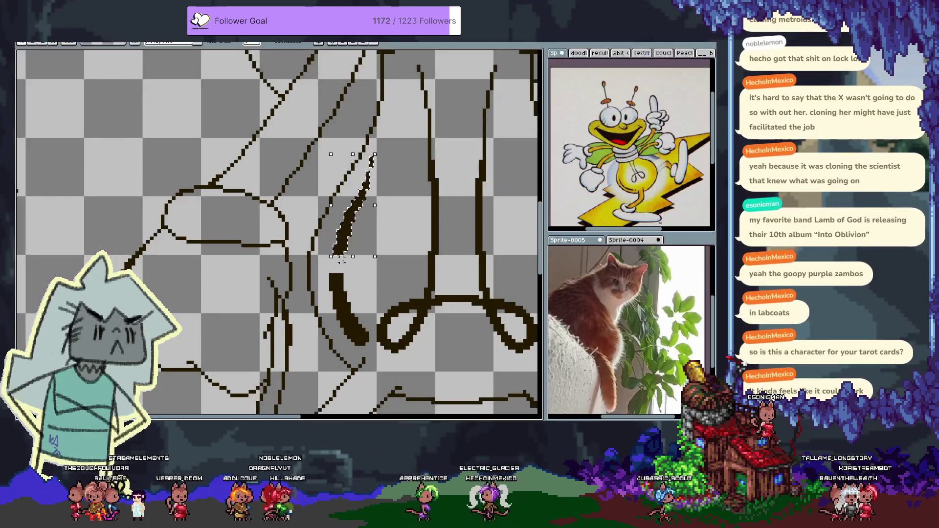
left_click_drag(337, 250, 331, 275)
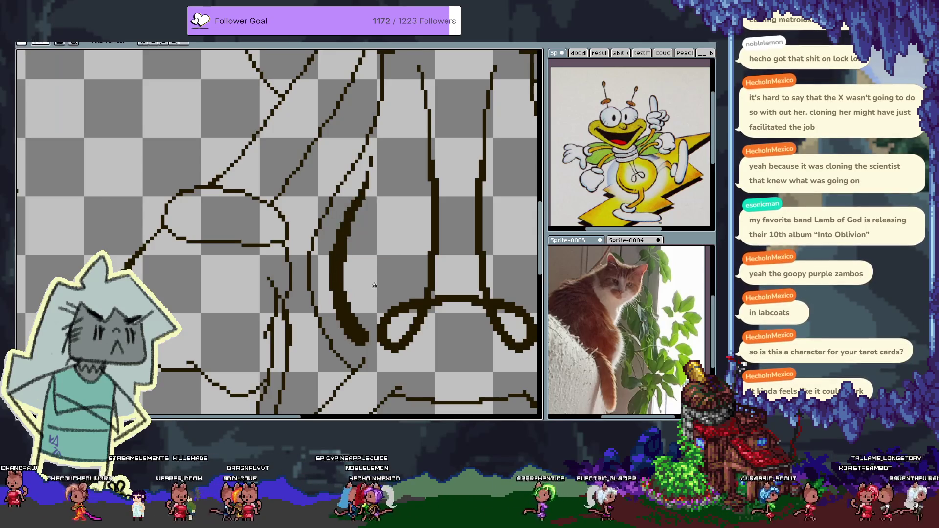
scroll(345, 341, "down", 3)
scroll(387, 267, "up", 1)
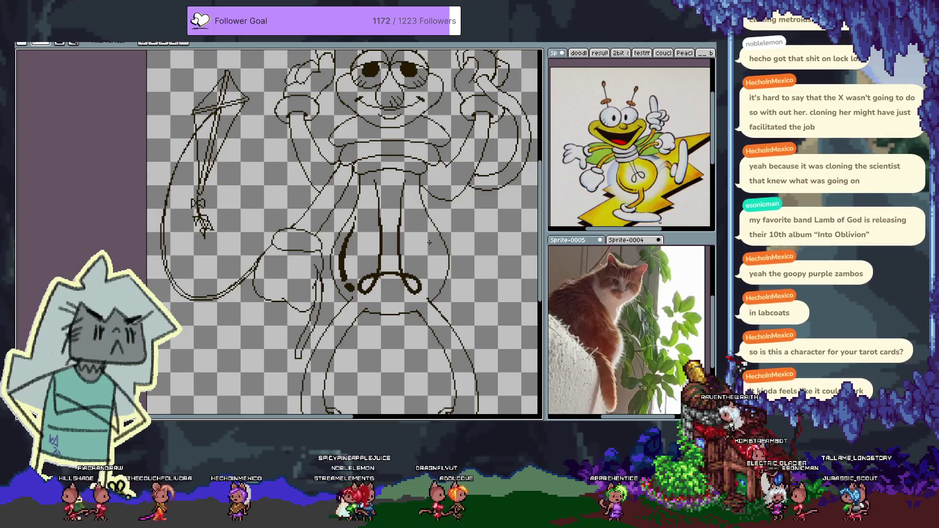
scroll(429, 242, "down", 4)
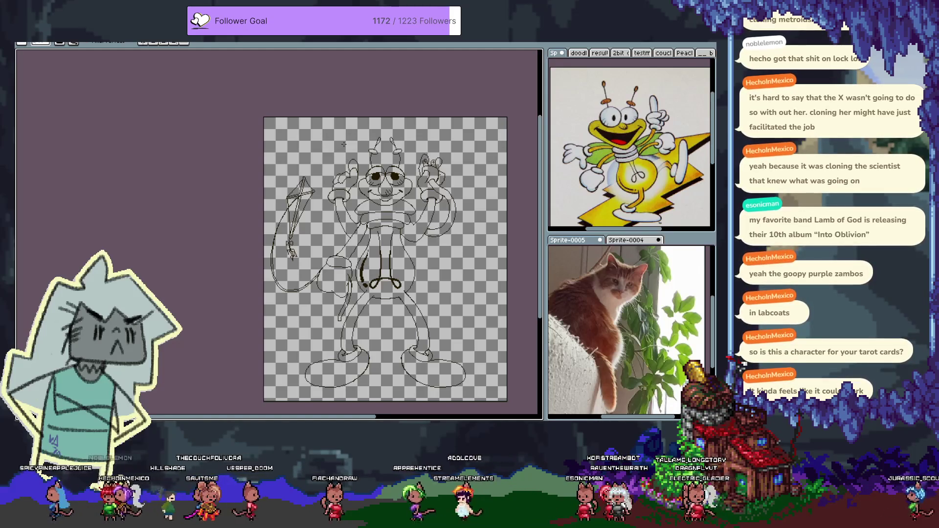
scroll(343, 145, "up", 2)
scroll(342, 147, "down", 2)
scroll(340, 196, "up", 2)
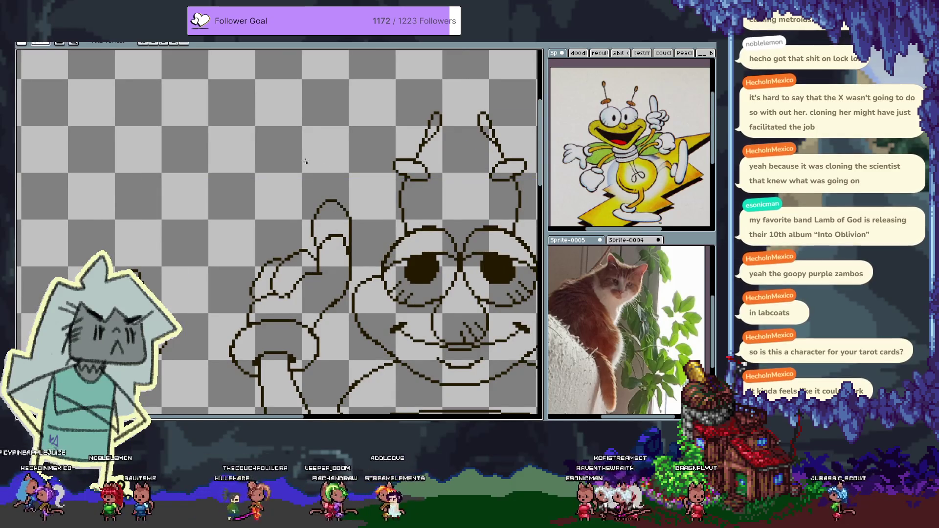
key("ctrl+z")
- Draw a closed zigzag lightning-bolt outline above the left raised hand, undoing one stray stroke
left_click_drag(326, 183, 294, 129)
left_click_drag(267, 57, 327, 183)
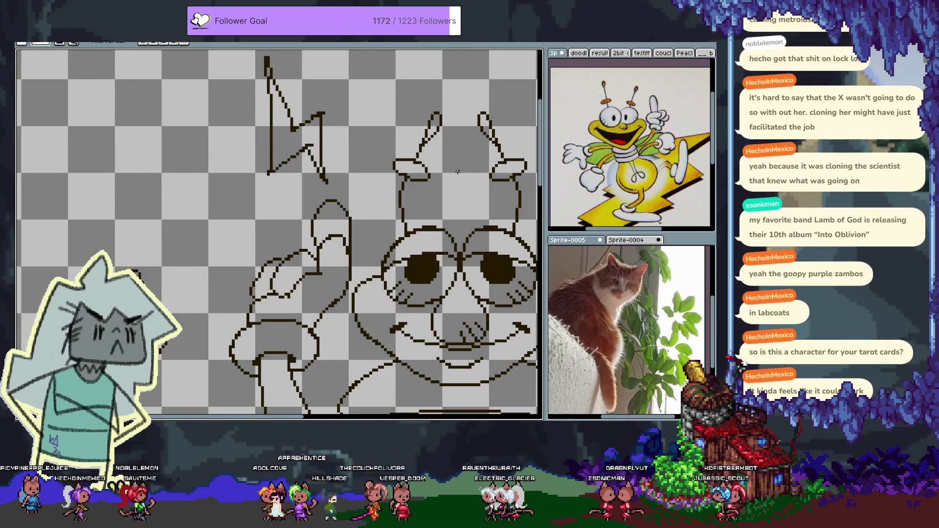
key("ctrl+z")
key("ctrl+z")
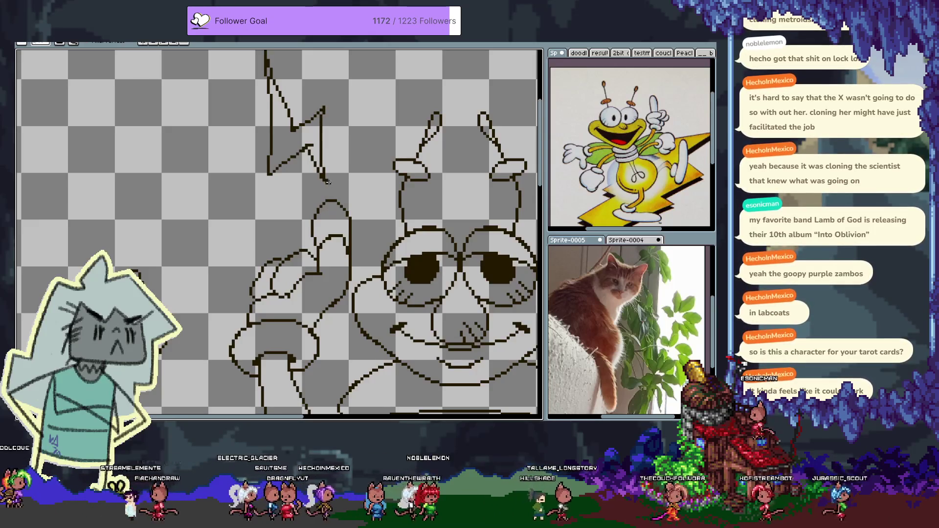
scroll(343, 228, "down", 3)
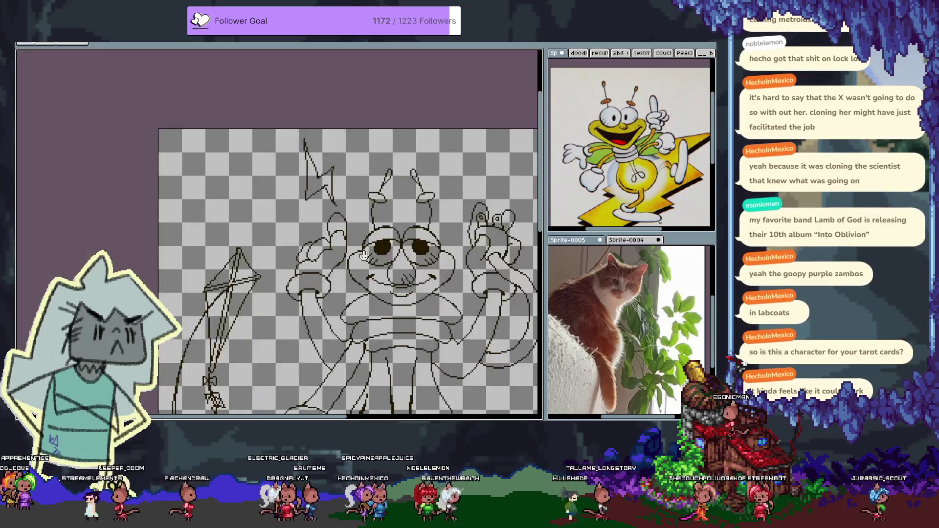
- Pan and zoom so the whole sprite sits lower in the view
scroll(331, 207, "up", 1)
left_click_drag(331, 208, 357, 232)
scroll(342, 220, "up", 1)
scroll(342, 220, "down", 1)
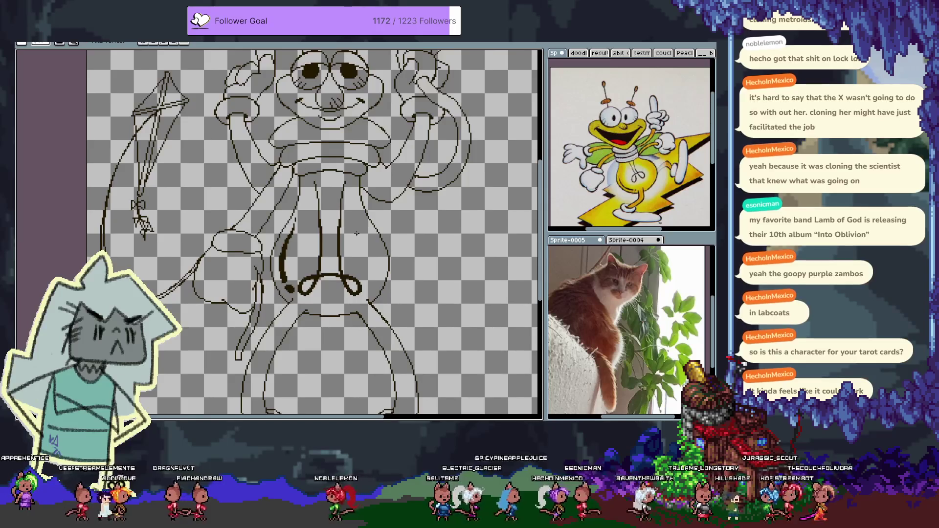
scroll(357, 234, "down", 3)
left_click_drag(380, 329, 386, 347)
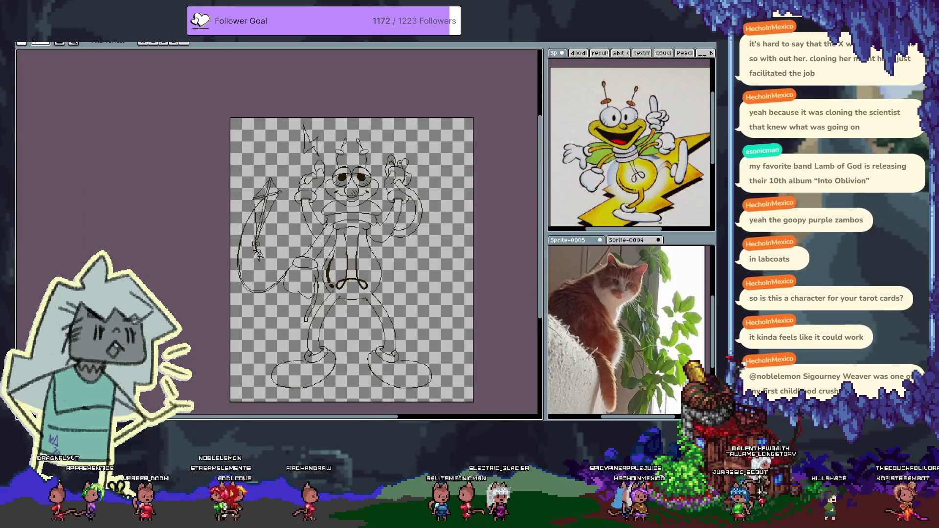
mouse_move(374, 131)
left_mouse_down()
mouse_move(361, 205)
mouse_move(335, 150)
left_mouse_up()
- Check Canvas Size without changing it, toggle the timeline, and enable vertical symmetry
key("ctrl+alt+c")
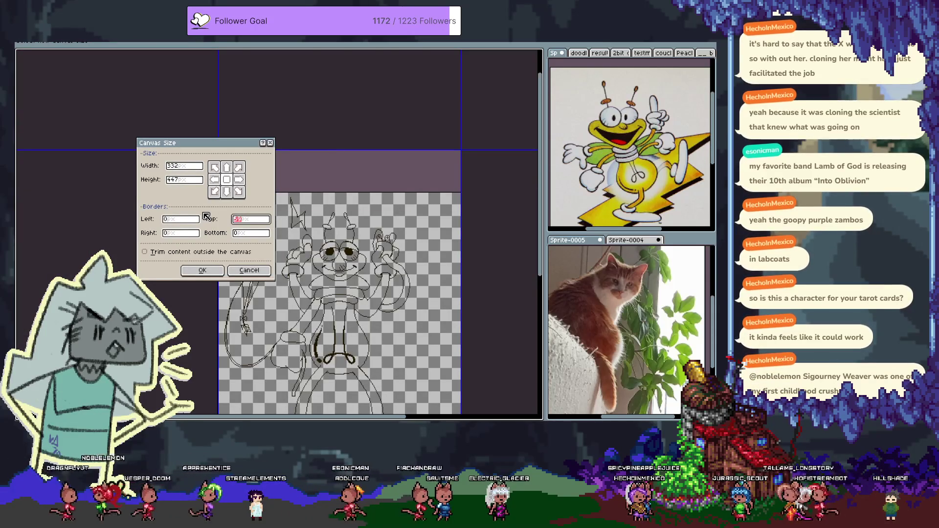
key("Escape")
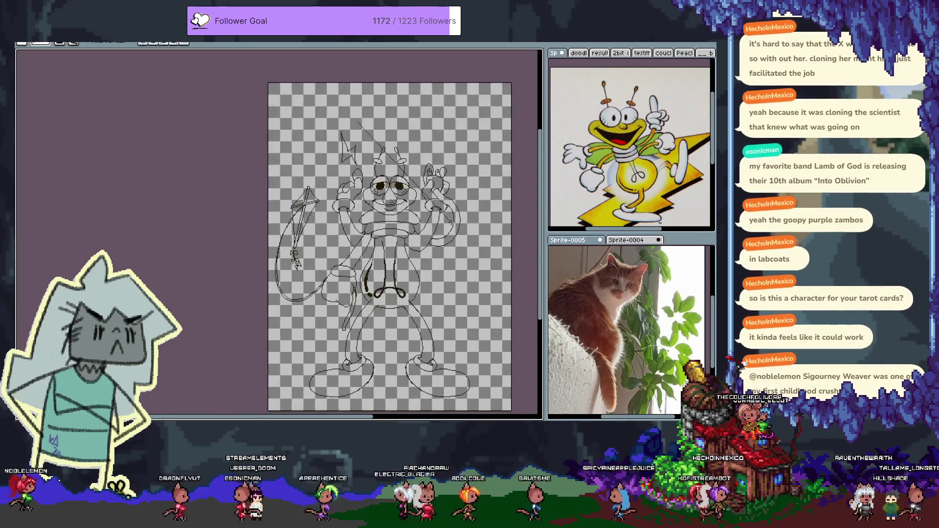
key("Tab")
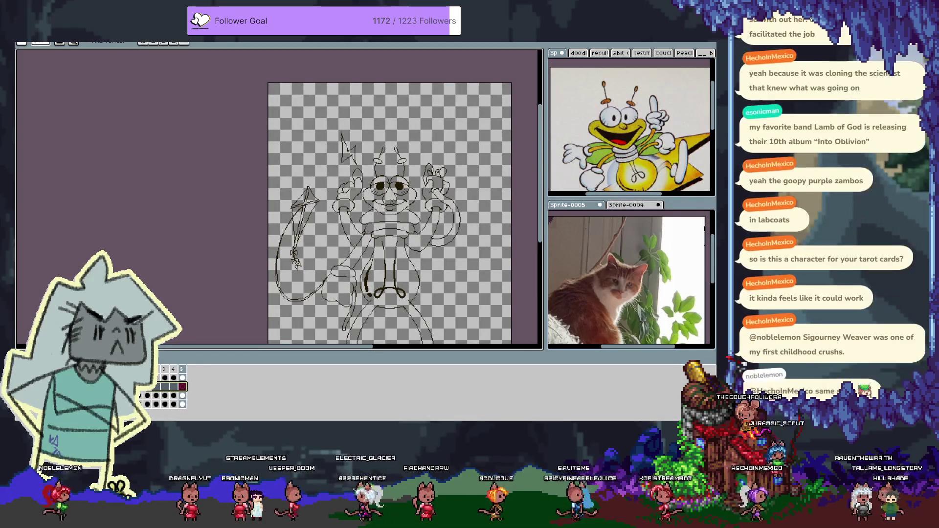
key("Tab")
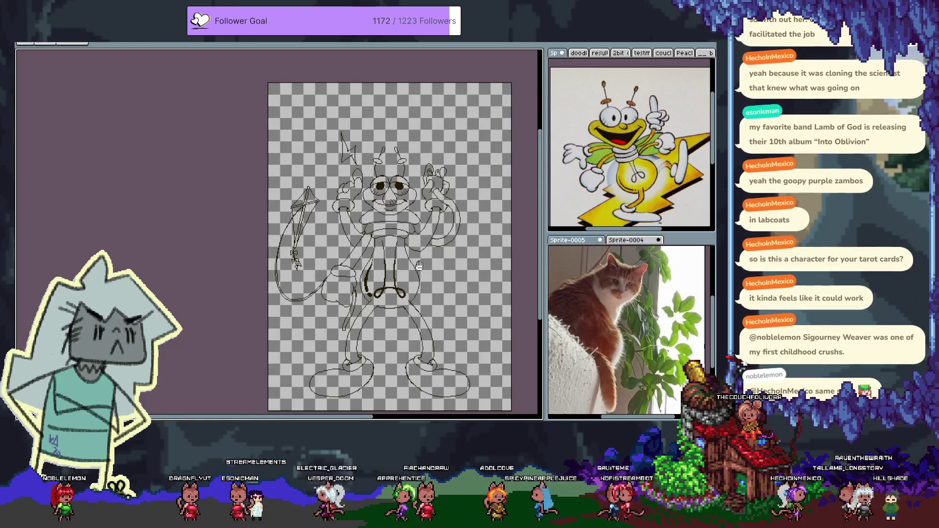
left_click(143, 44)
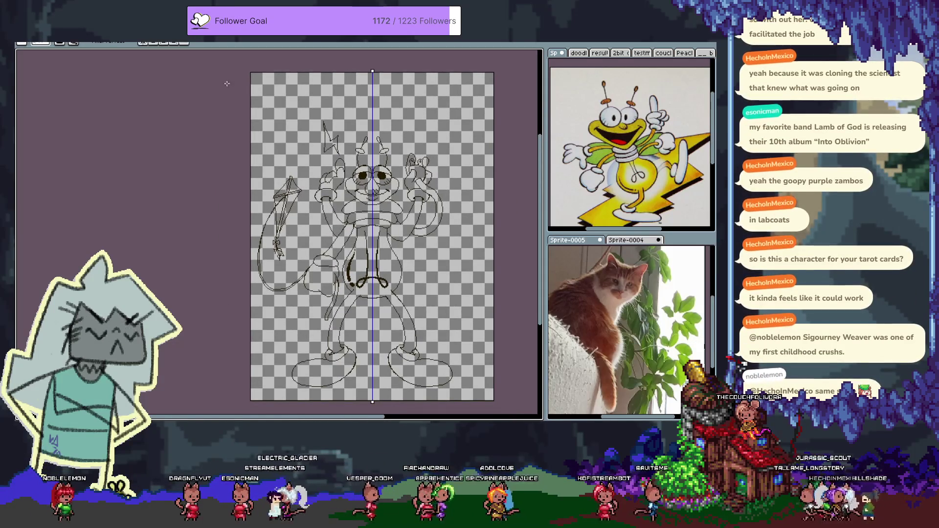
- Try a mirrored arch for the new head top, then undo back to the short flat arc
scroll(377, 140, "down", 1)
scroll(382, 201, "up", 2)
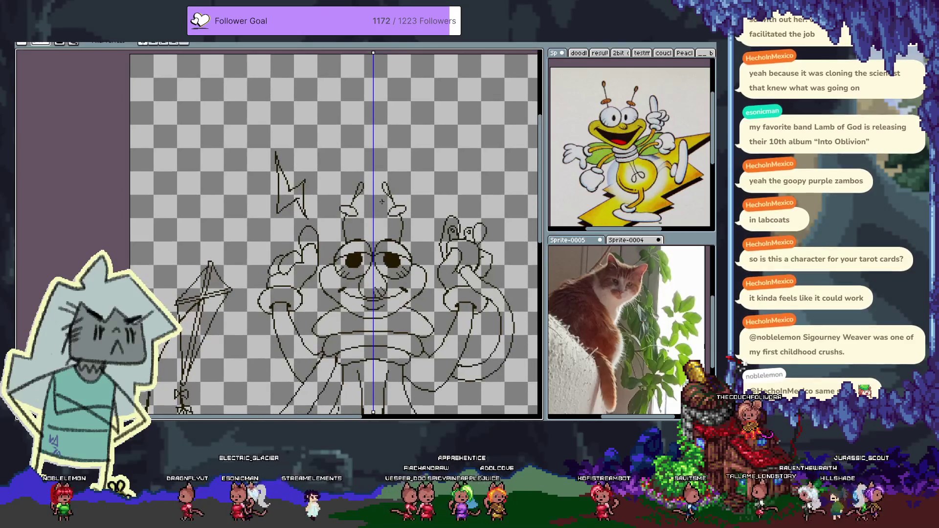
left_click_drag(357, 165, 341, 178)
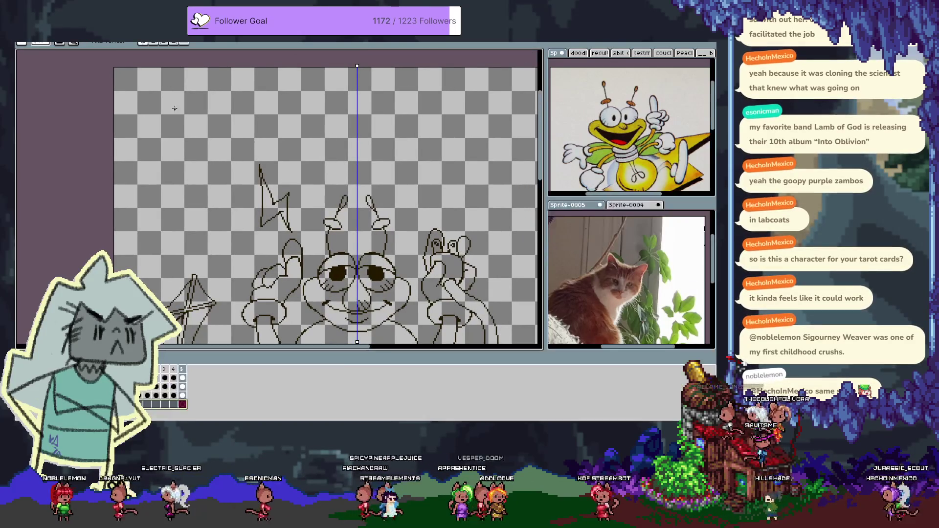
key("ctrl+f")
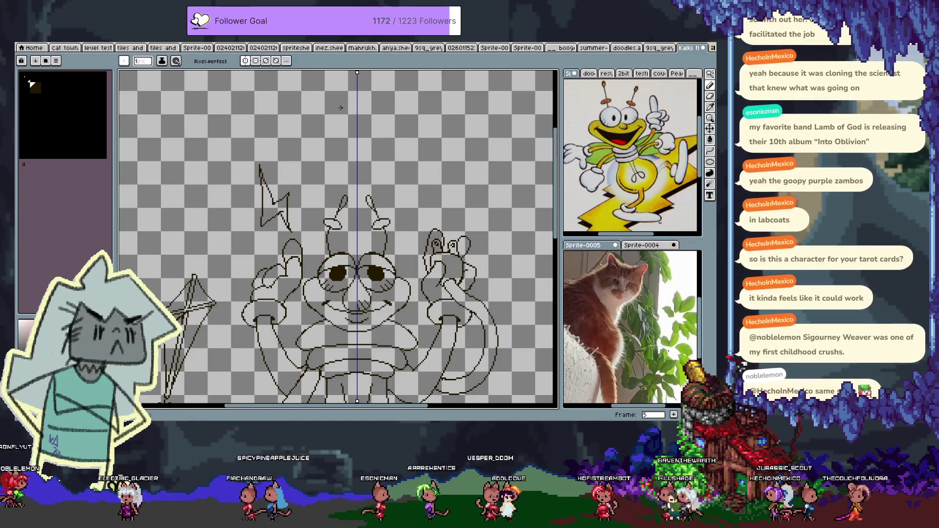
left_click_drag(331, 104, 374, 97)
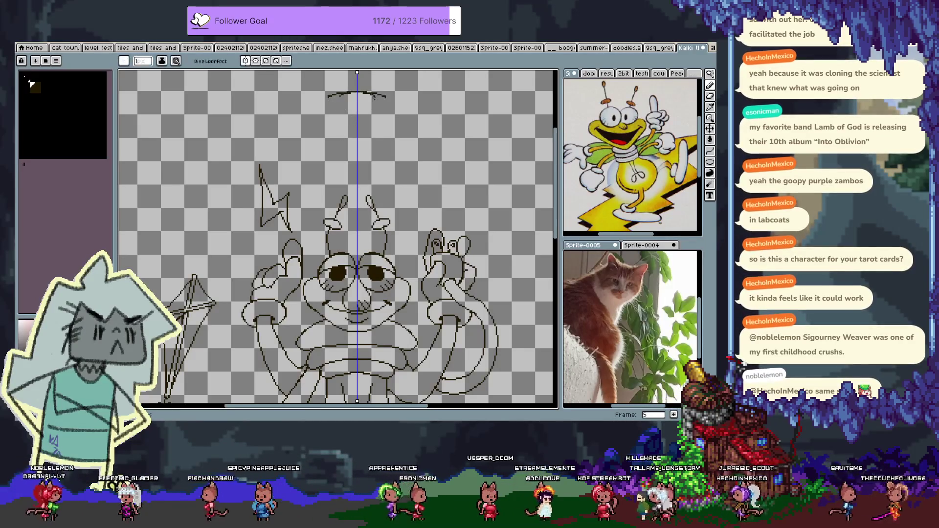
key("ctrl+z")
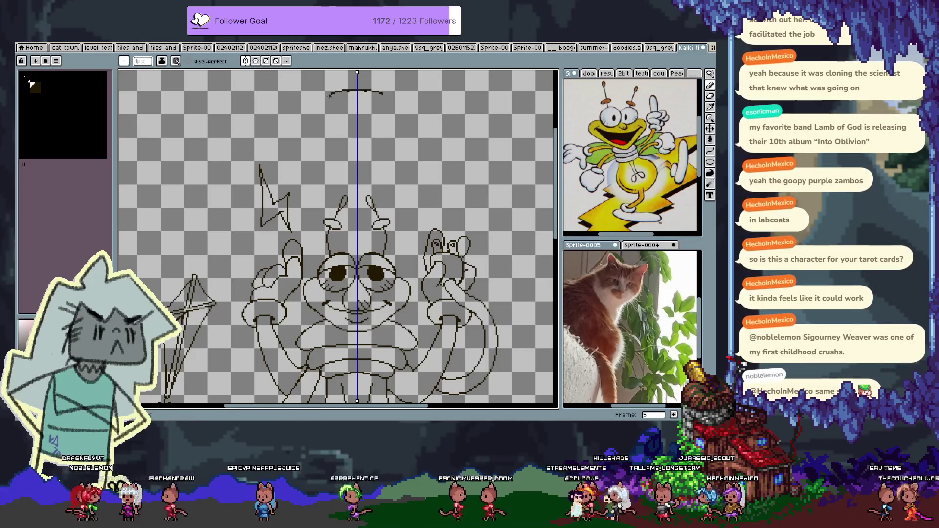
key("ctrl+z")
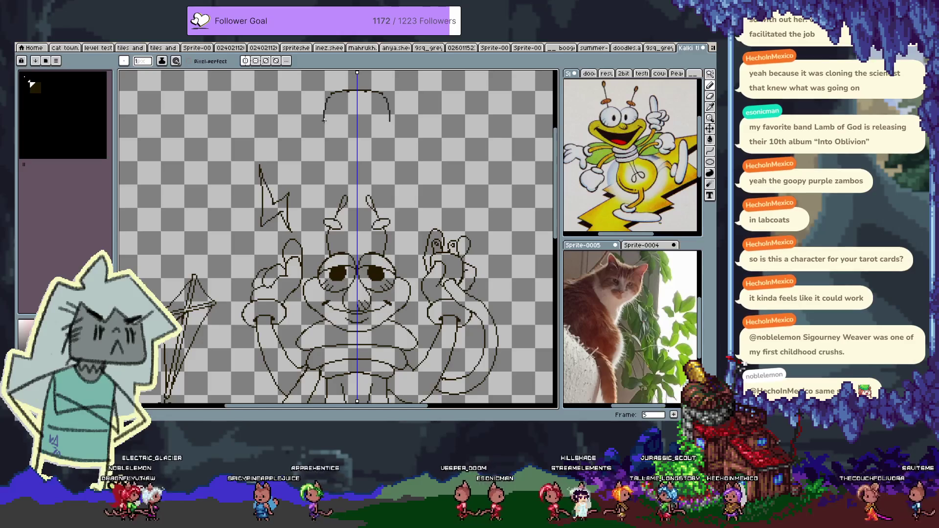
- Lower the new head outline and draw shortened mirrored antenna lines
left_click_drag(346, 140, 334, 187)
key("e")
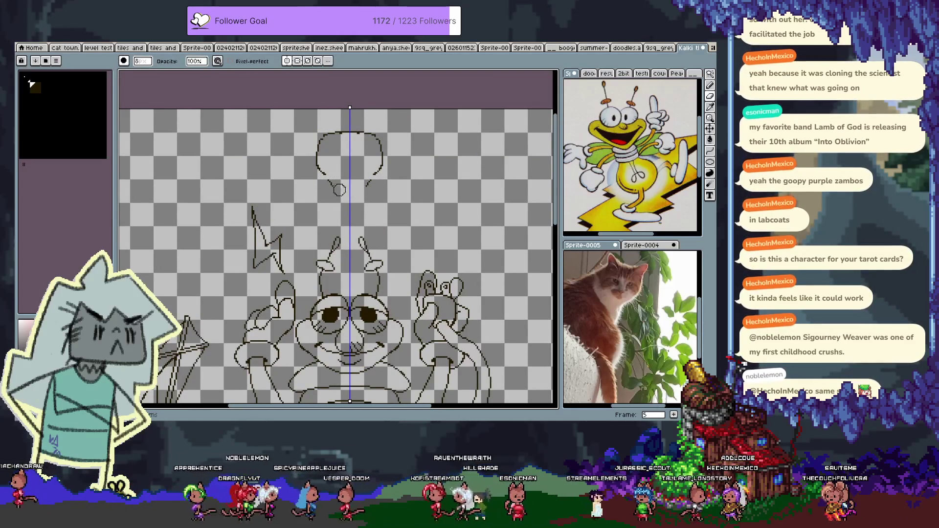
key("b")
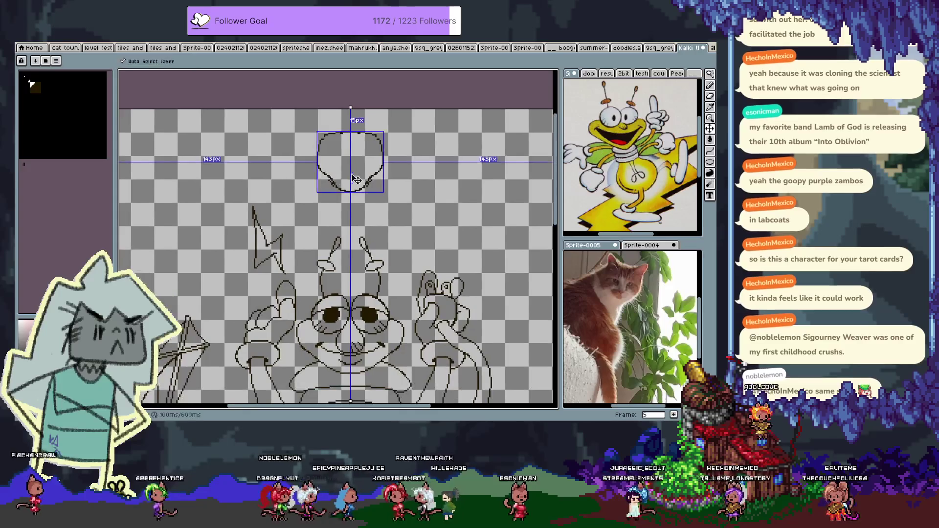
left_click_drag(353, 162, 354, 184)
left_click_drag(329, 149, 333, 137)
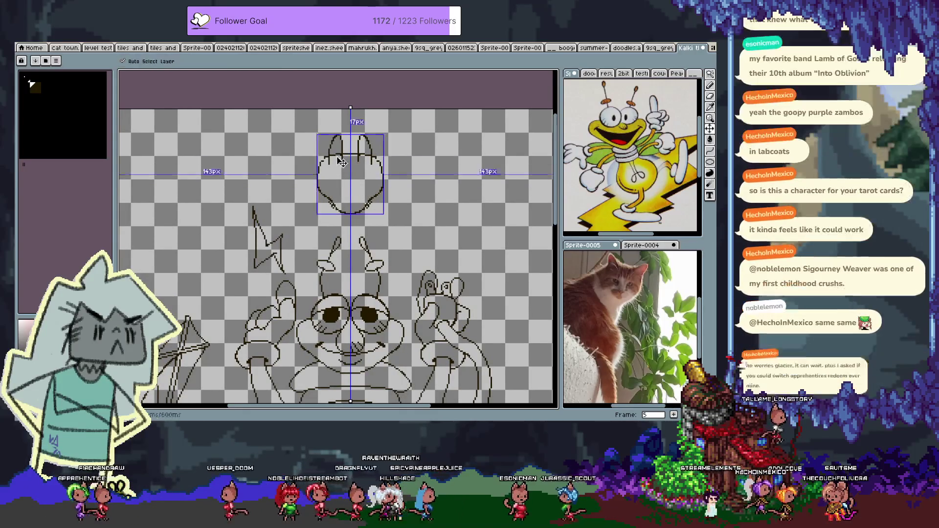
left_click_drag(334, 133, 341, 155)
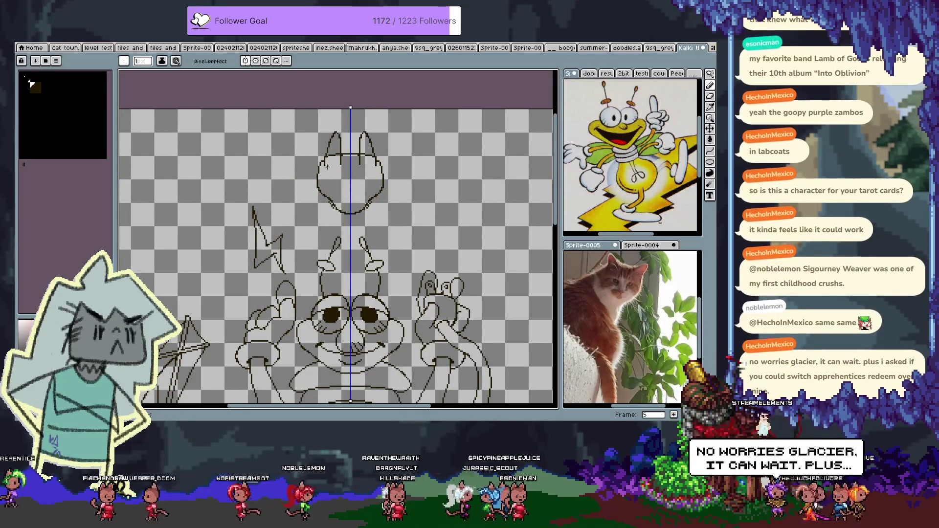
key("ctrl+z")
key("ctrl+z")
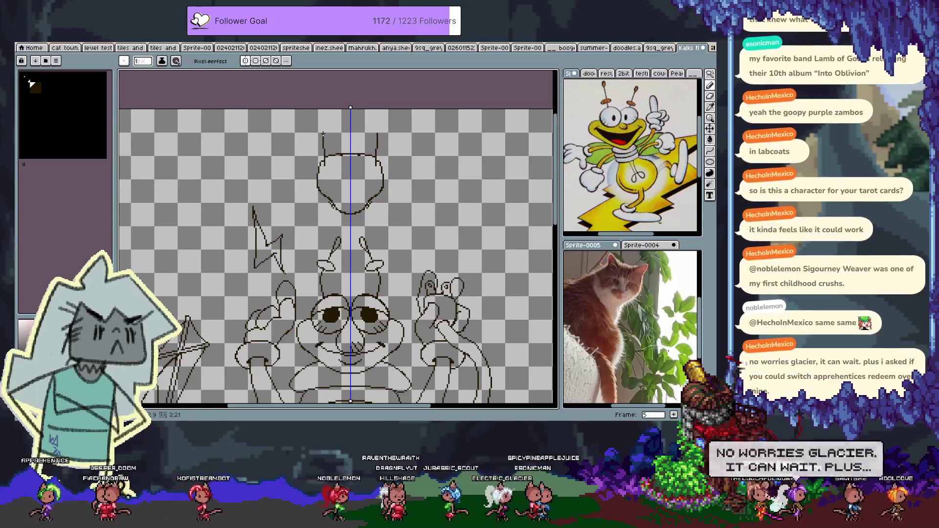
left_click_drag(323, 133, 324, 137)
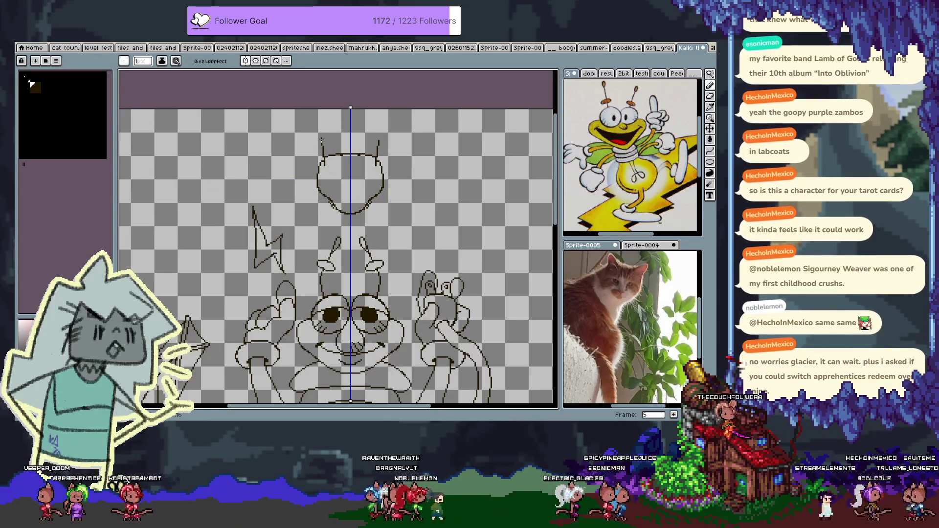
- Draw tall mirrored ears, an oval snout, and short straight cheek lines on the head
mouse_move(329, 155)
left_mouse_down()
mouse_move(334, 130)
mouse_move(334, 160)
left_mouse_up()
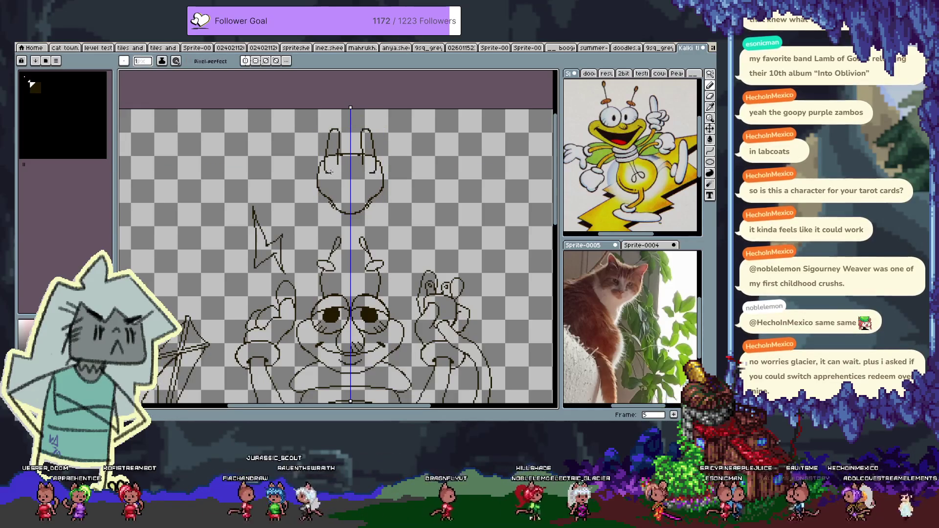
left_click_drag(345, 201, 350, 161)
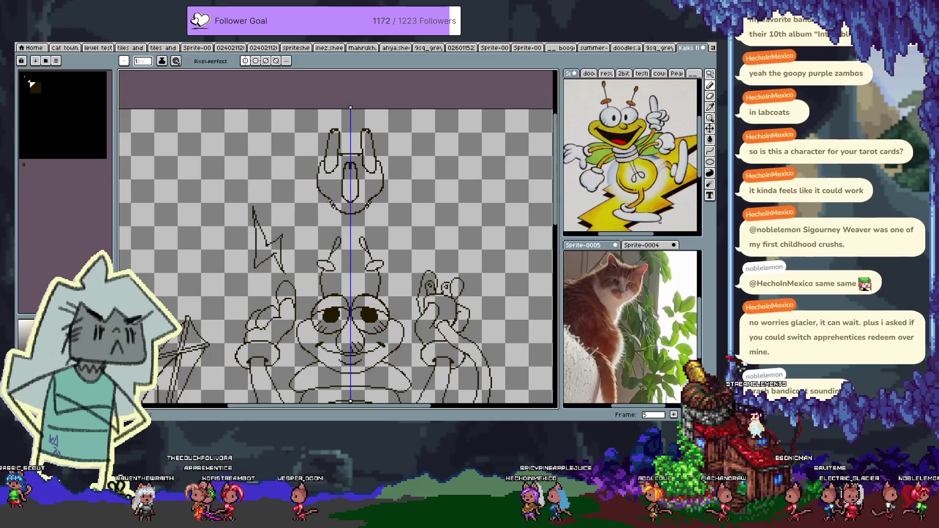
left_click_drag(337, 245, 333, 224)
left_click_drag(311, 163, 306, 214)
key("ctrl+z")
left_click_drag(311, 163, 307, 197)
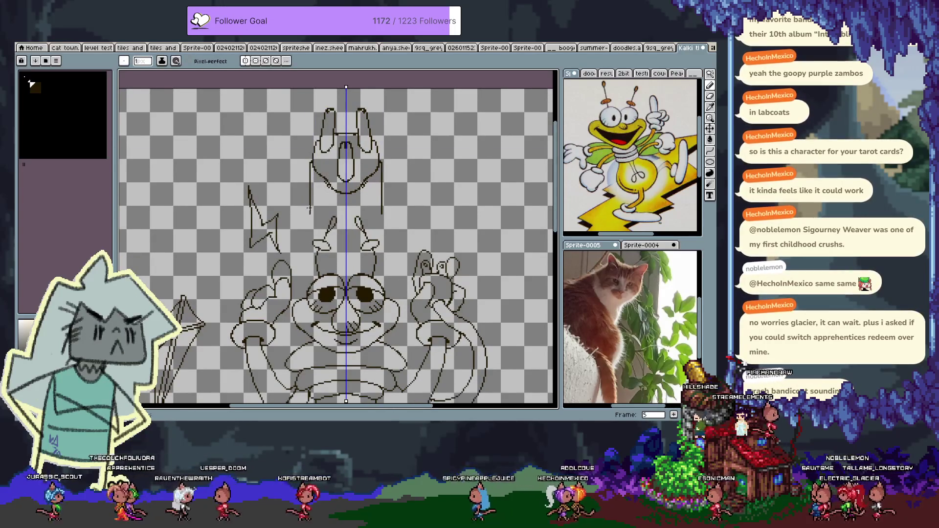
key("ctrl+z")
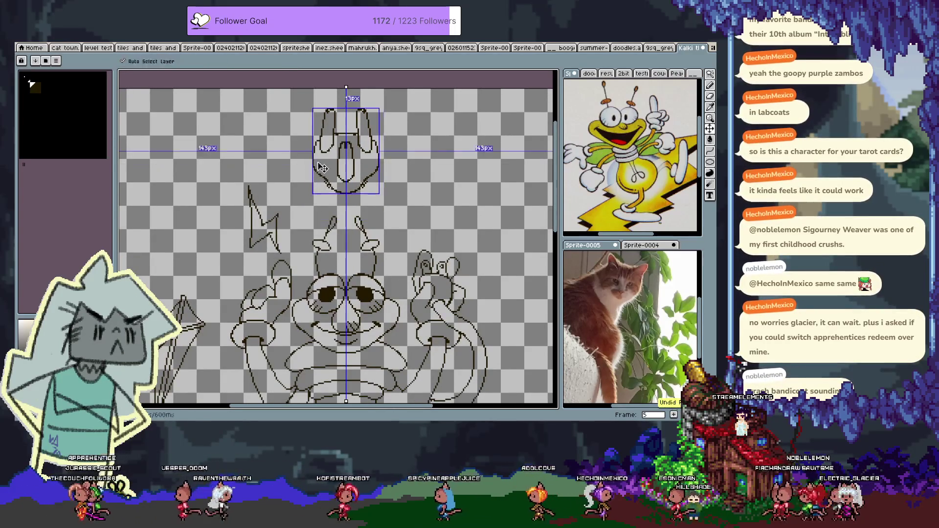
key("ctrl+z")
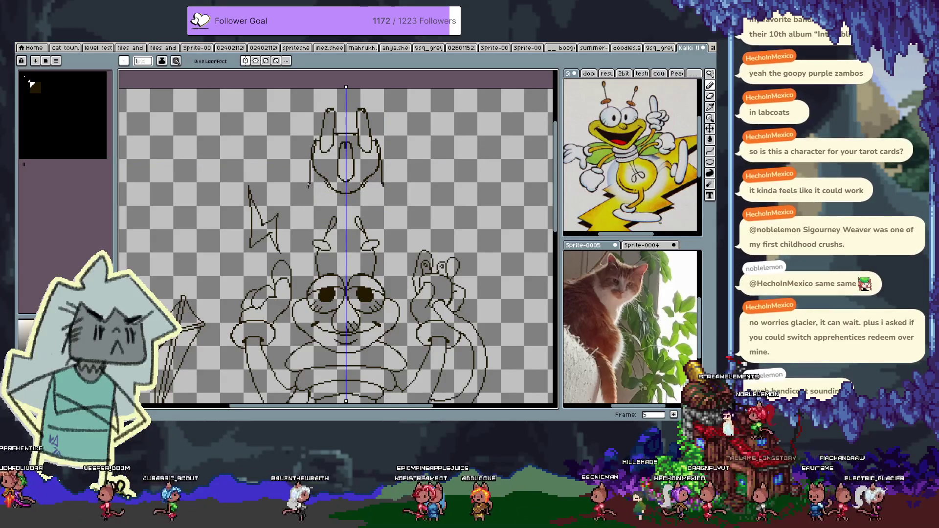
key("ctrl+z")
left_click_drag(311, 142, 309, 201)
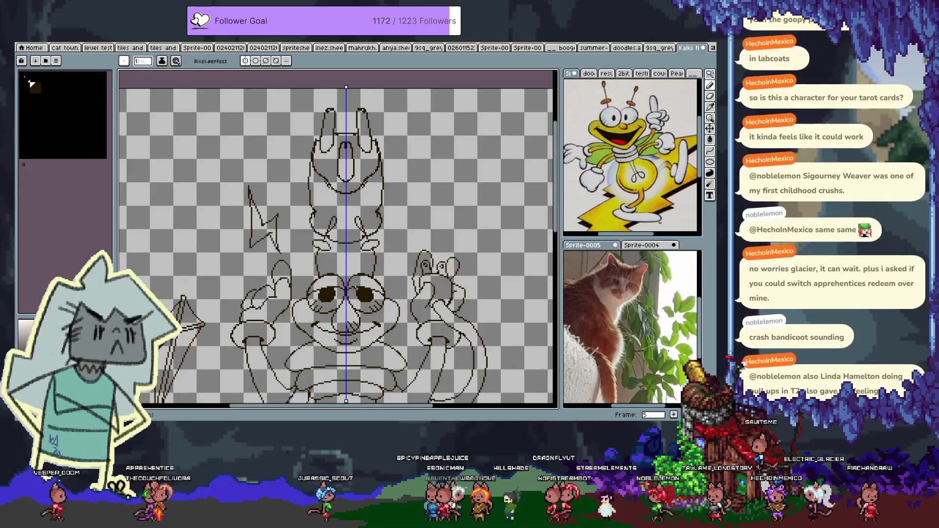
- Pan up, return to the thin pencil, and undo the last drawn stroke
left_click_drag(348, 259, 339, 230)
key("b")
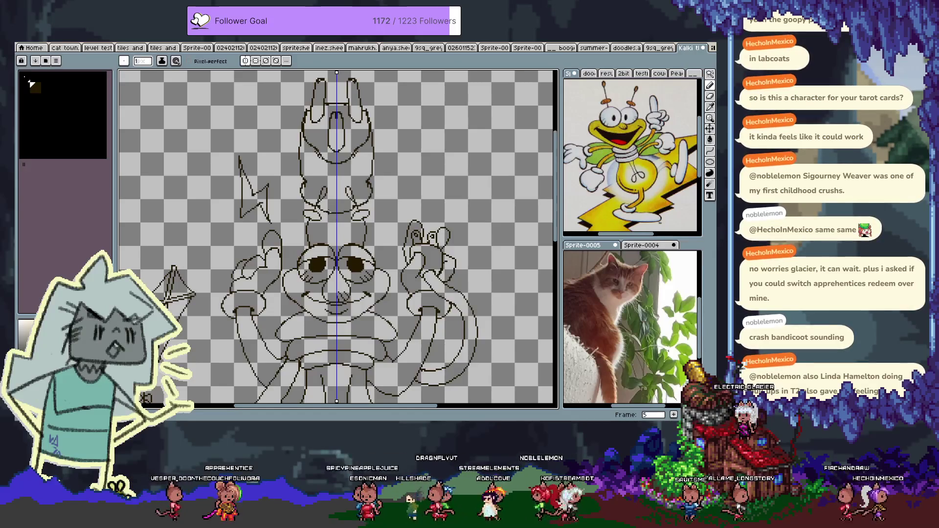
key("ctrl+z")
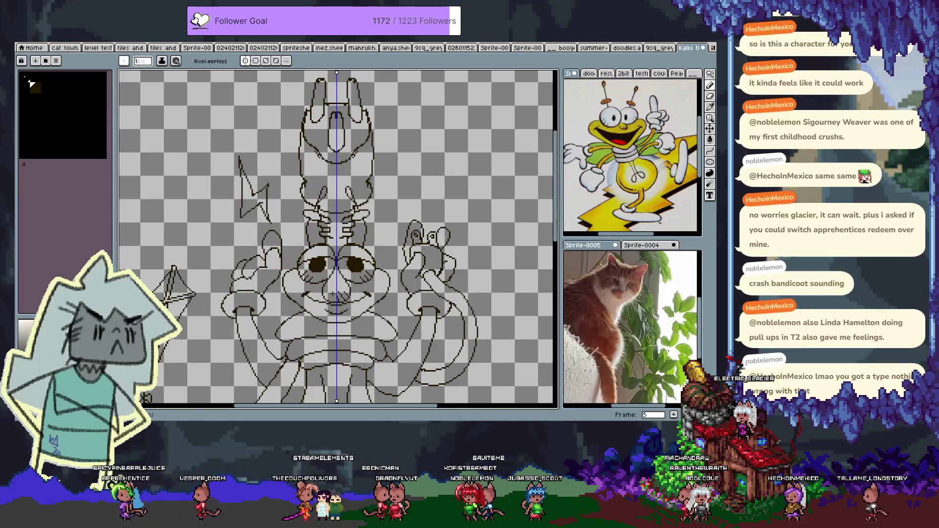
- Sketch mirrored hand shapes with hooked tops and two diagonal finger strokes each
left_click_drag(223, 136, 264, 156)
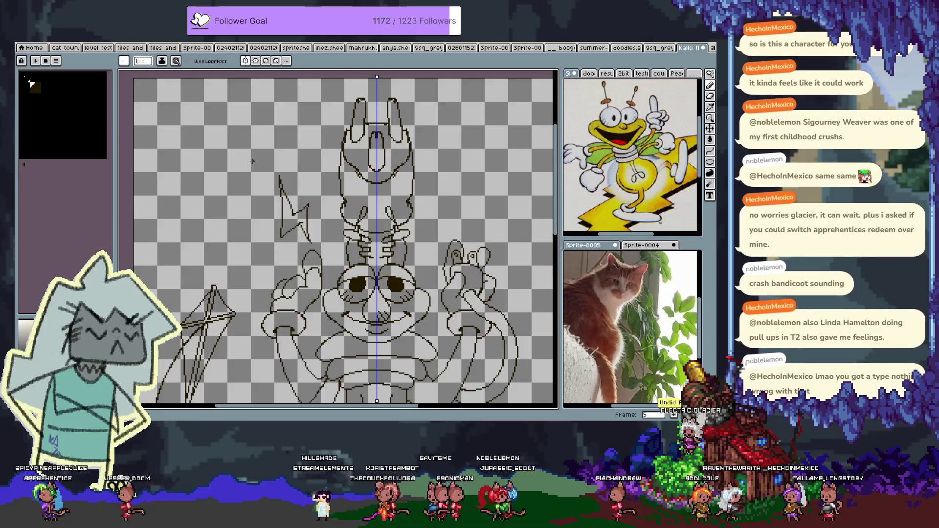
left_click_drag(271, 145, 255, 174)
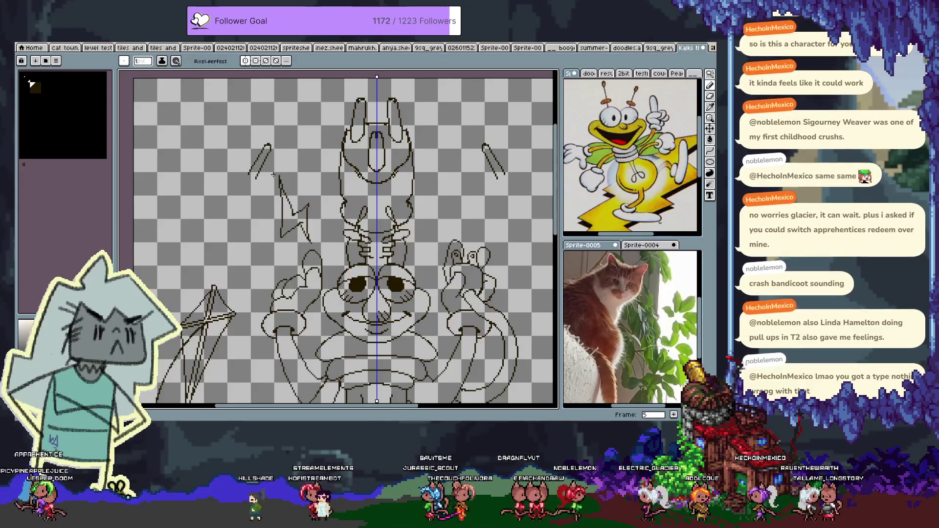
key("ctrl+z")
key("ctrl+z")
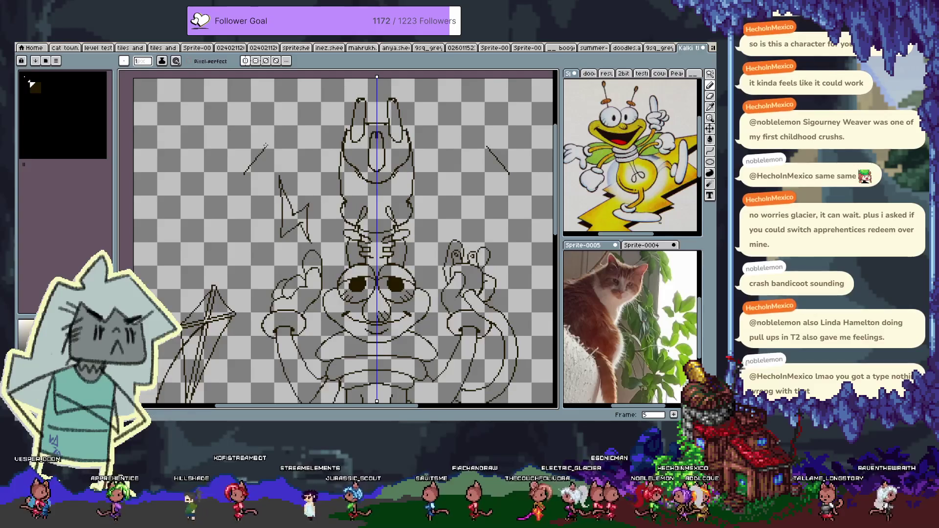
left_click_drag(265, 145, 257, 178)
left_click_drag(269, 142, 247, 170)
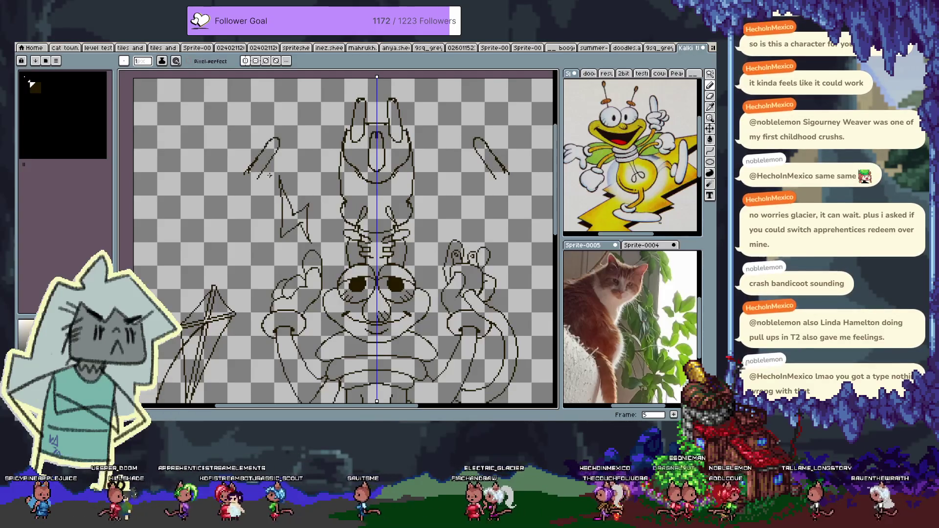
left_click_drag(300, 143, 267, 192)
left_click_drag(298, 159, 279, 194)
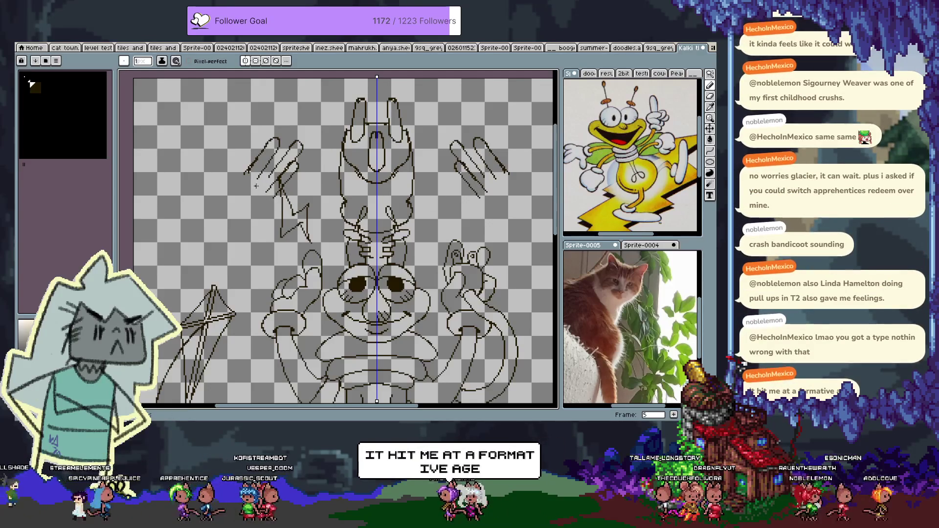
- Trim the hand tips, add small mirrored tip marks and a curve below both hands, then go to frame 6
key("e")
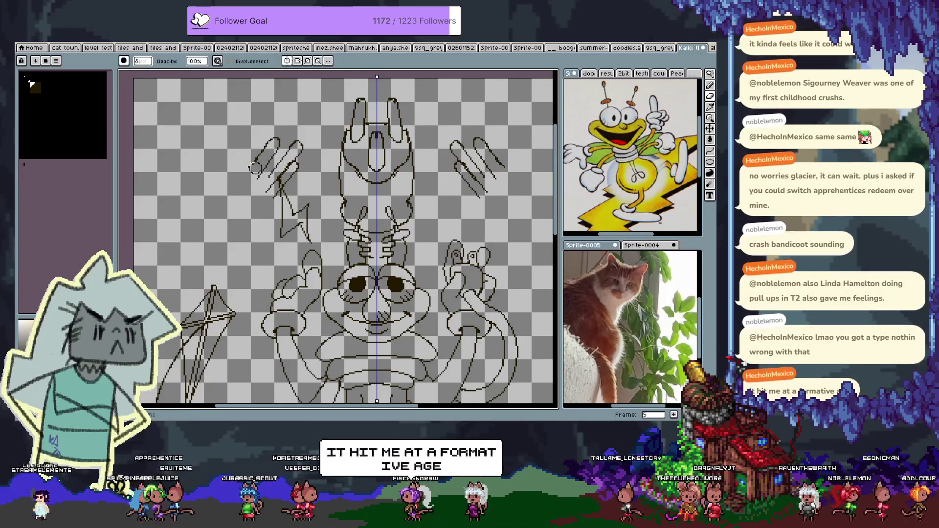
left_click_drag(247, 172, 258, 158)
key("b")
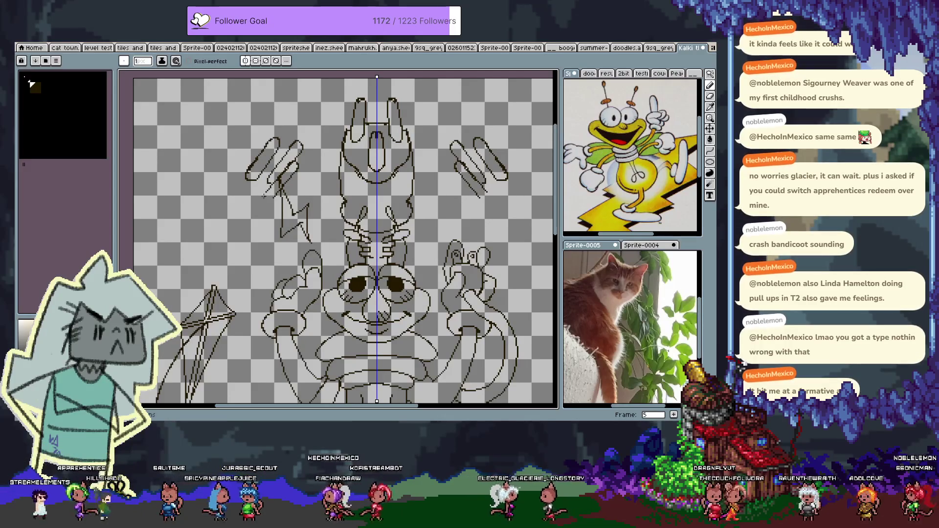
left_click_drag(247, 172, 242, 169)
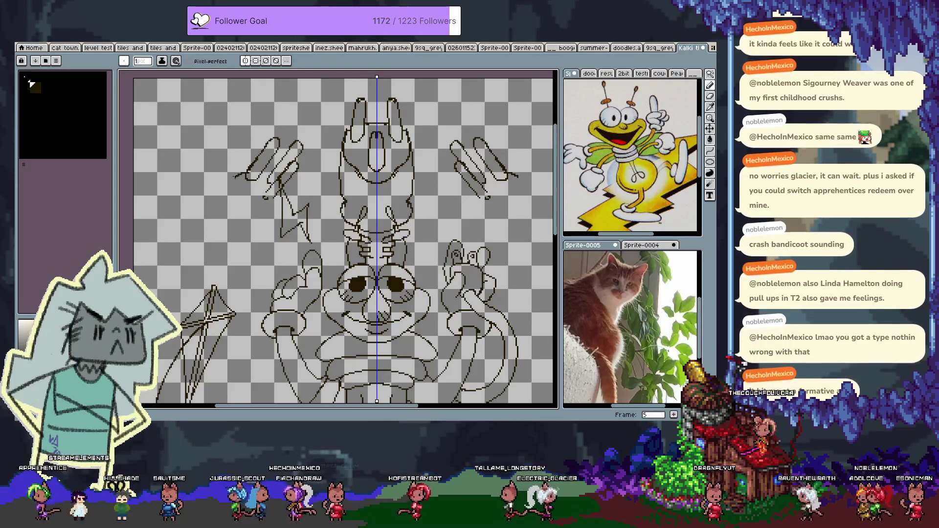
key("ctrl+z")
left_click_drag(243, 169, 240, 167)
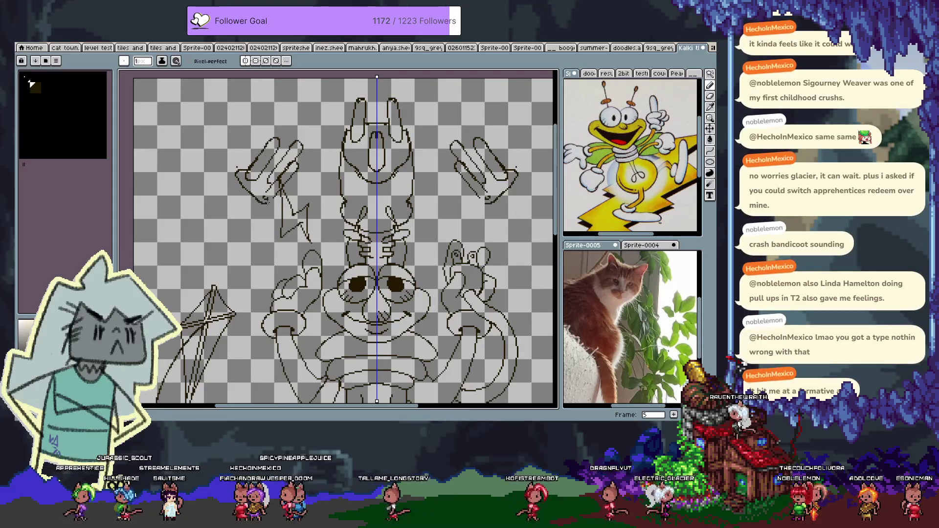
key("ctrl")
left_click_drag(239, 171, 276, 209)
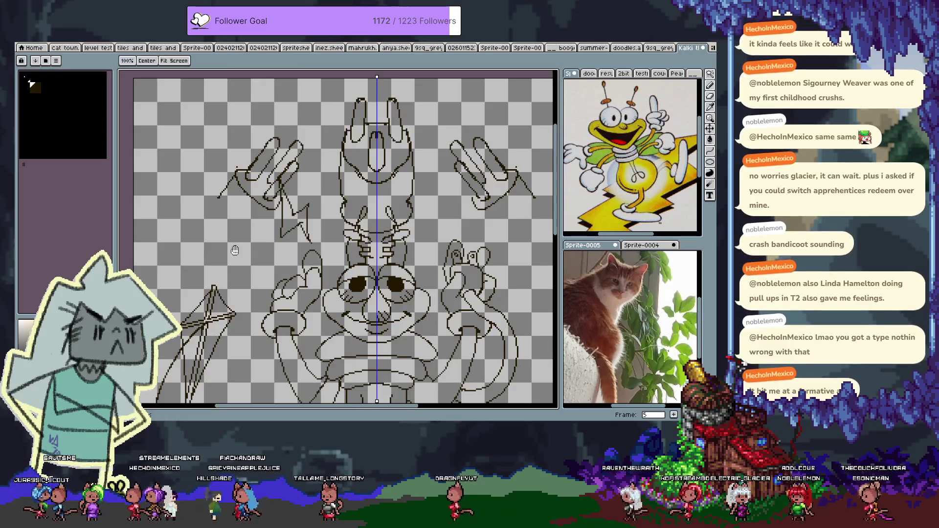
left_click_drag(231, 247, 247, 203)
key("Right")
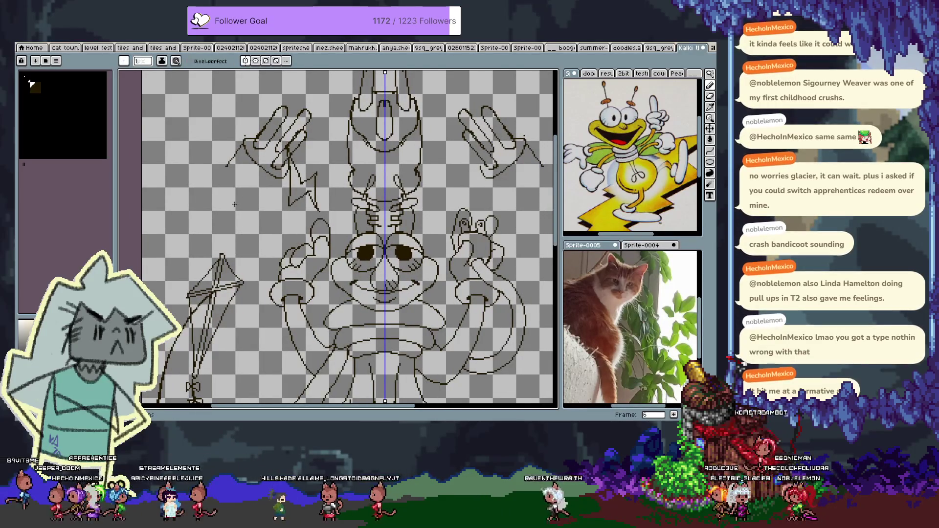
- Draw mirrored diagonal arm lines below the raised hands, undoing a short extra extension
left_click_drag(272, 185, 309, 171)
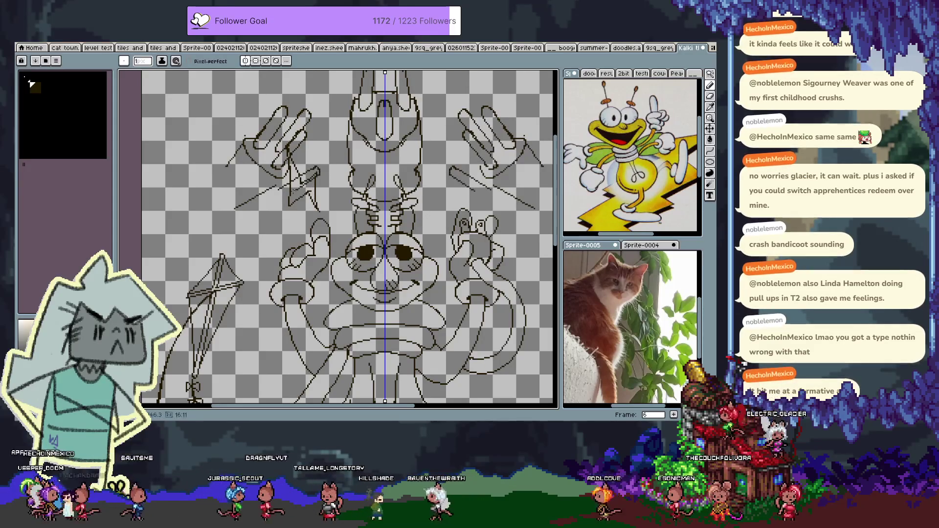
key("ctrl")
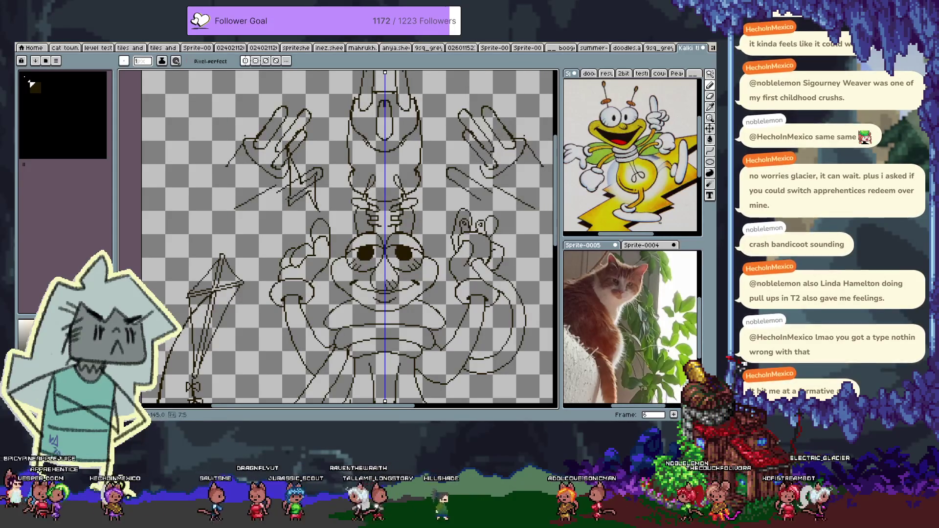
left_click_drag(323, 172, 336, 169)
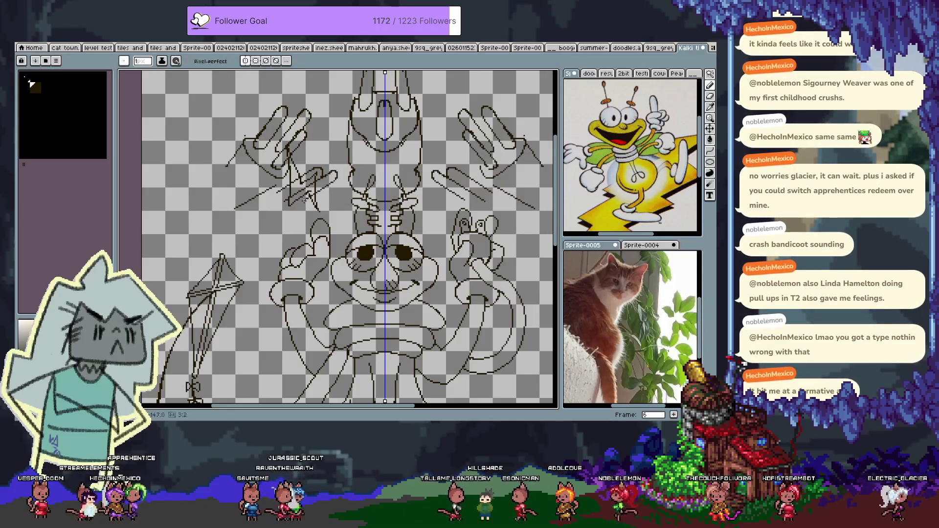
key("ctrl+z")
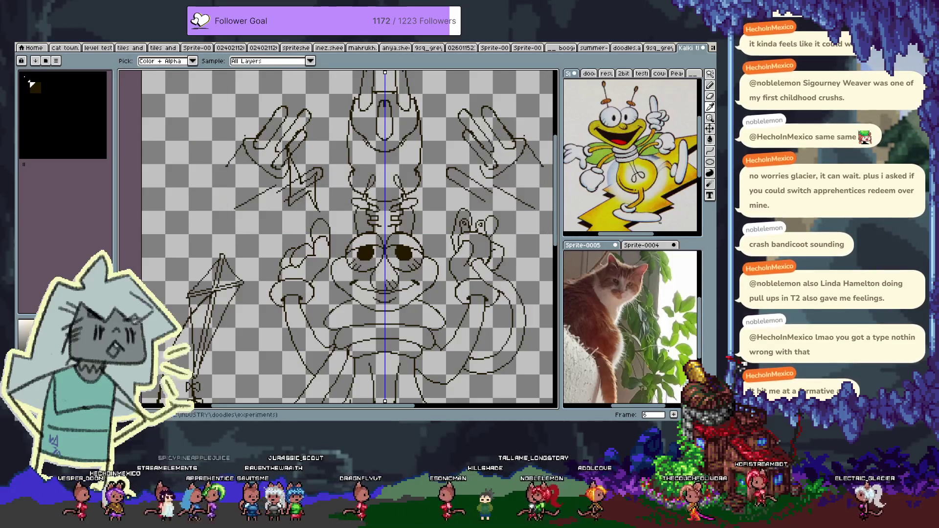
key("b")
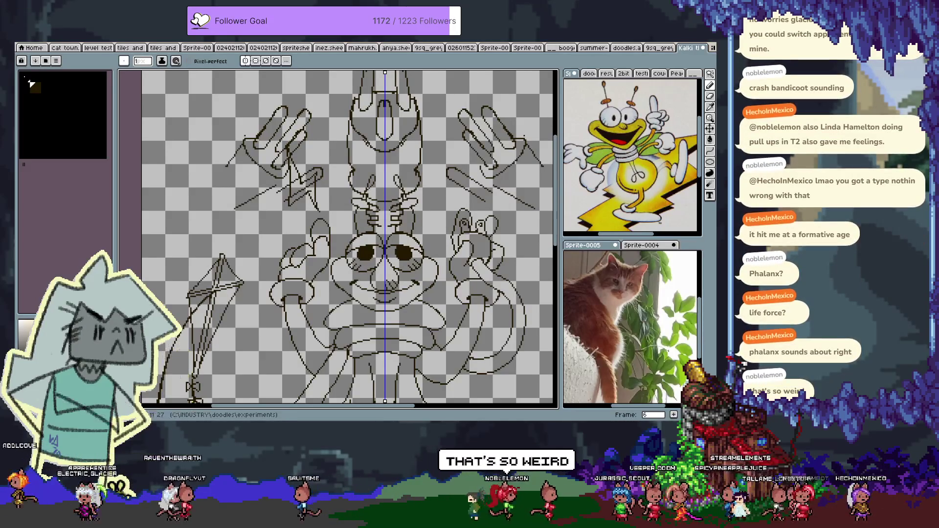
- Create a new RGB sprite and paste the Phalanx box art into it
left_click(26, 44)
left_click(32, 51)
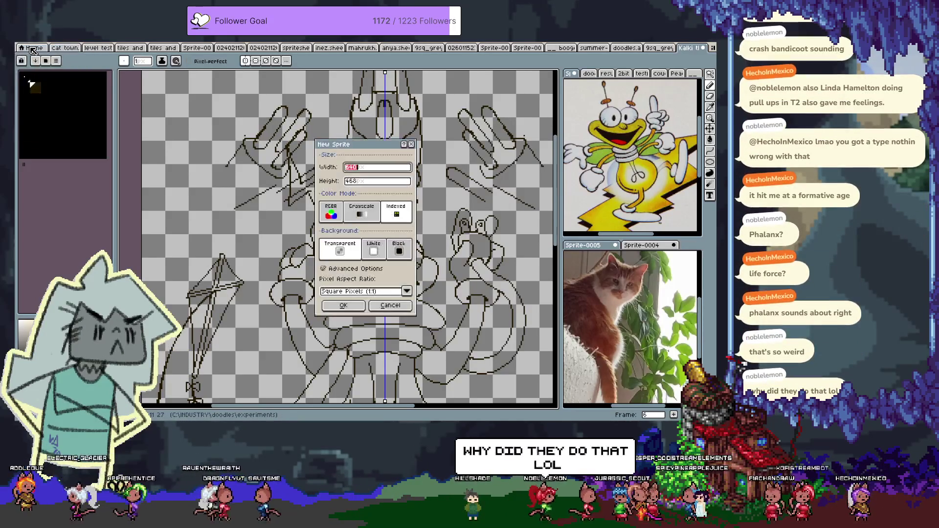
left_click(330, 211)
key("Return")
key("ctrl+v")
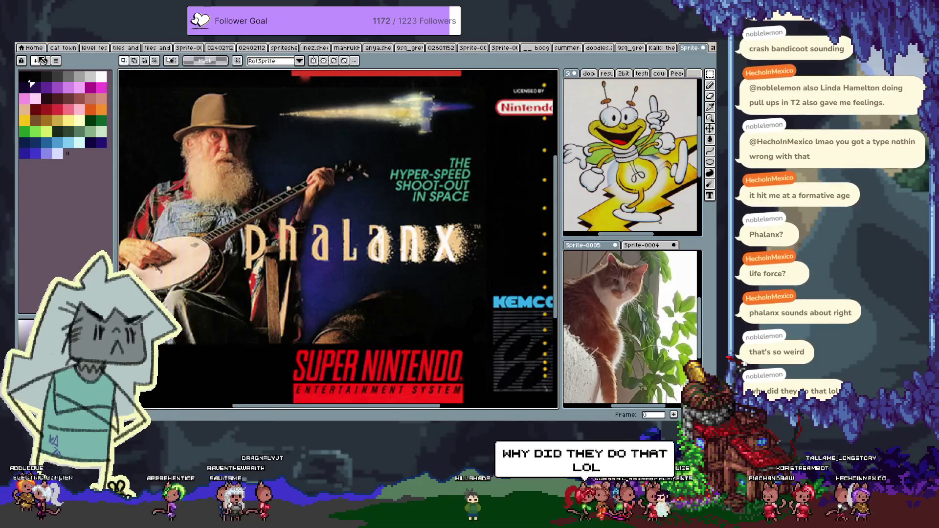
- View the pasted art with the interface hidden, then close Sprite-0029
scroll(296, 210, "down", 2)
key("space")
scroll(313, 215, "up", 3)
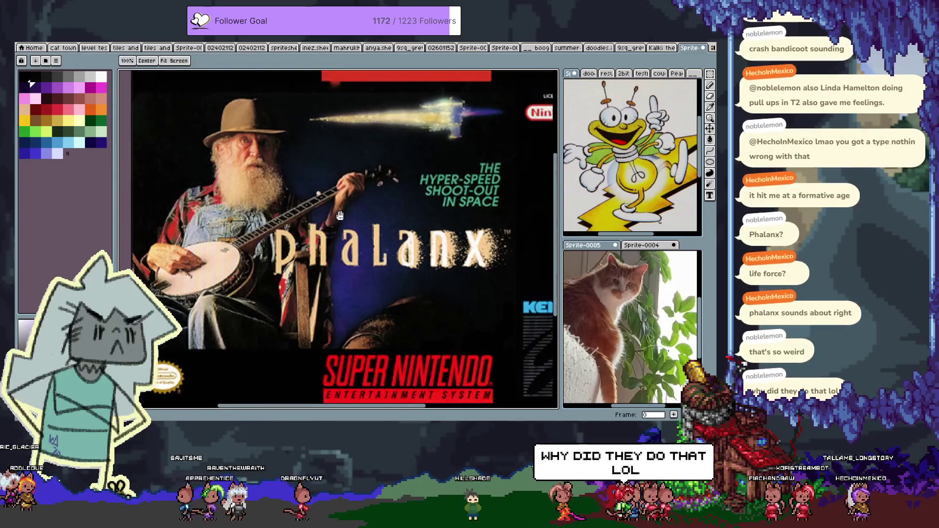
key("ctrl+f")
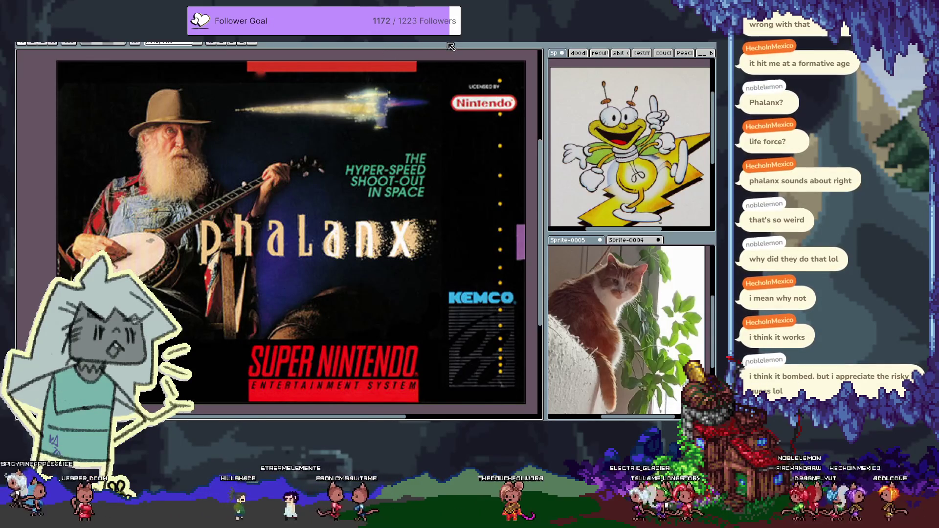
key("Tab")
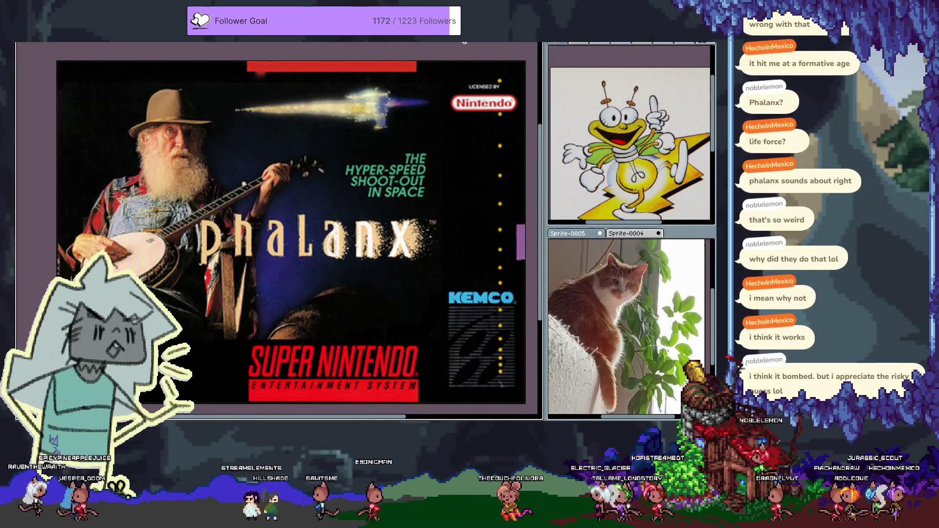
key("Tab")
key("ctrl+w")
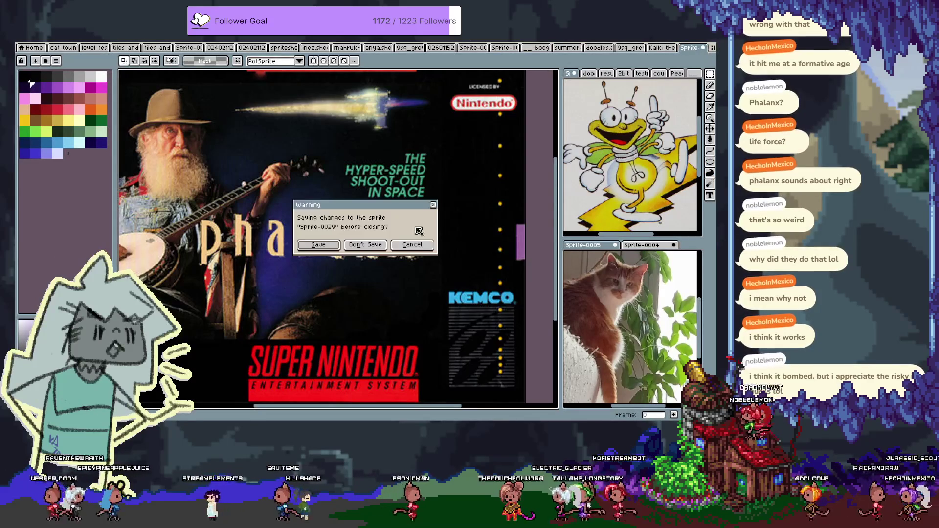
- Discard Sprite-0029 unsaved, undo the marquee on the Louie sketch, and resume with the pencil
left_click(365, 245)
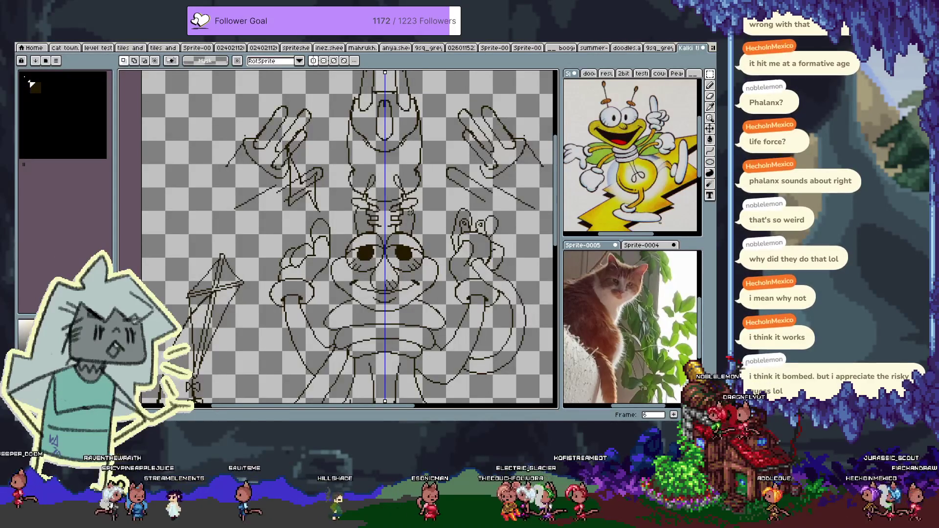
key("ctrl+z")
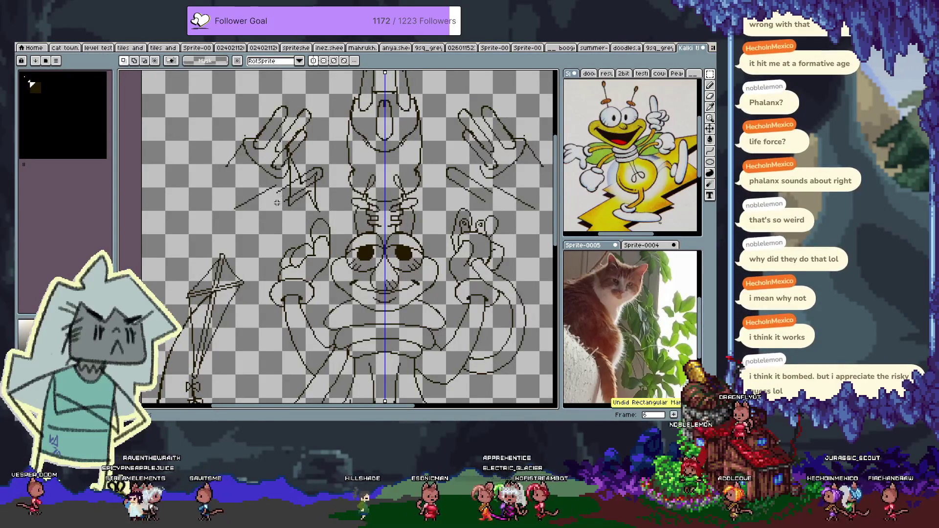
key("b")
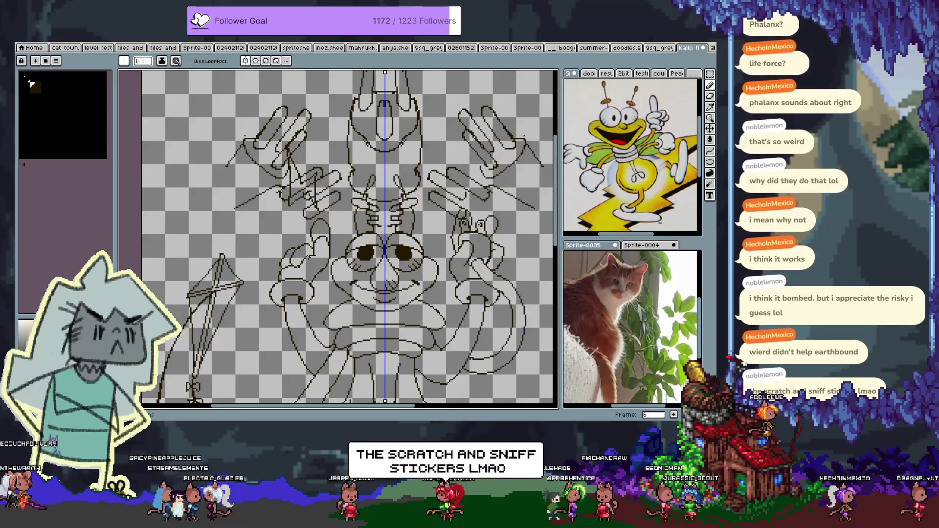
scroll(347, 239, "down", 1)
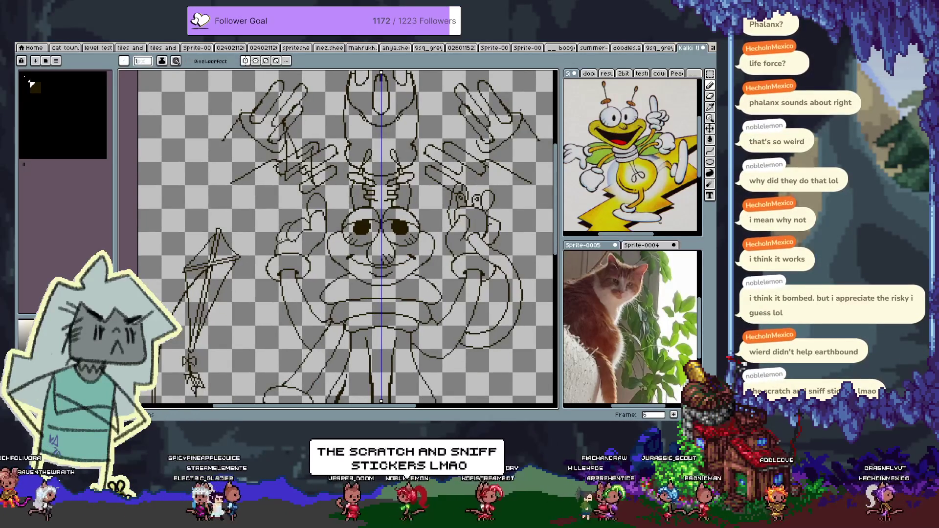
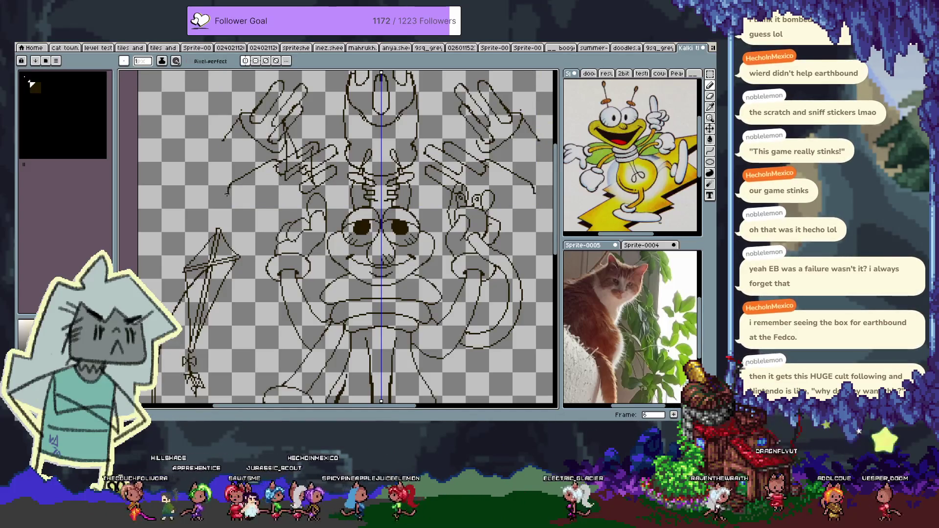
- Draw a mirrored line on the upper-left arm, then undo it
key("ctrl")
left_click_drag(229, 182, 219, 214)
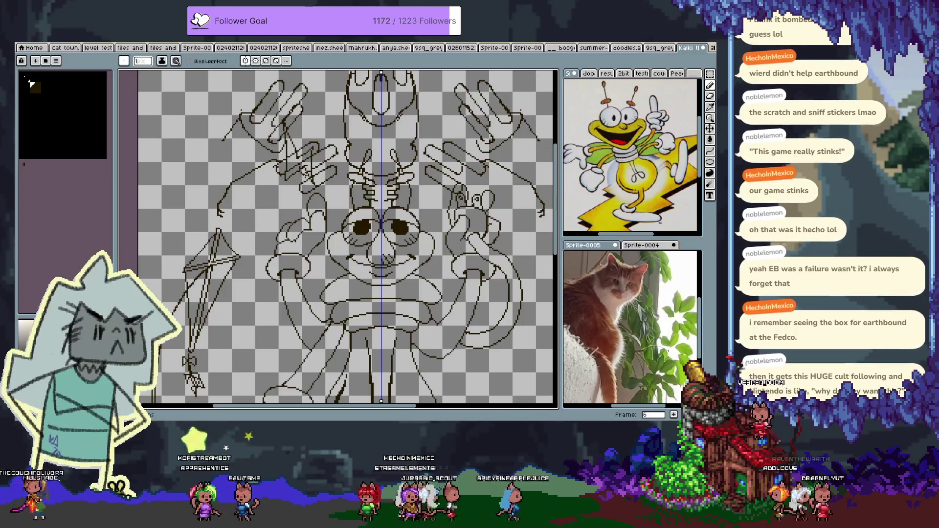
key("ctrl+z")
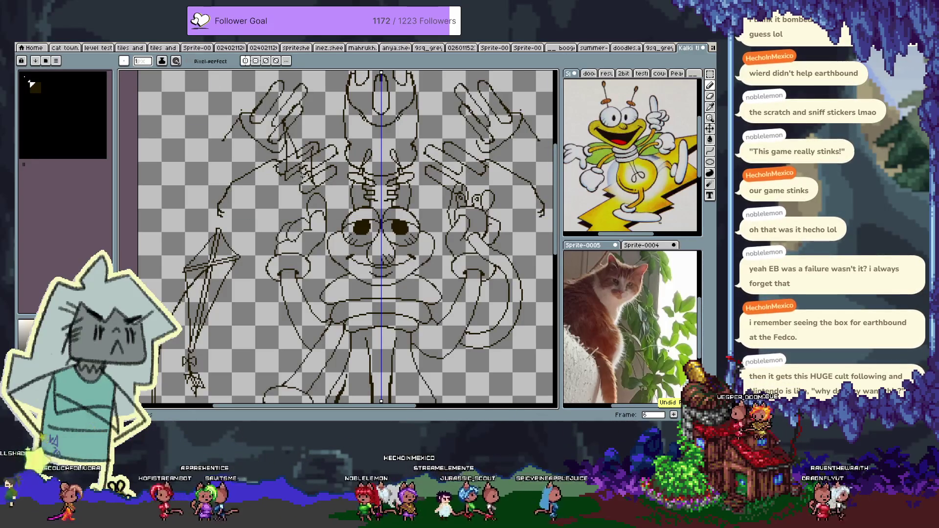
- Zoom in on the upper-left arm and undo two more earlier strokes
scroll(312, 169, "up", 3)
key("e")
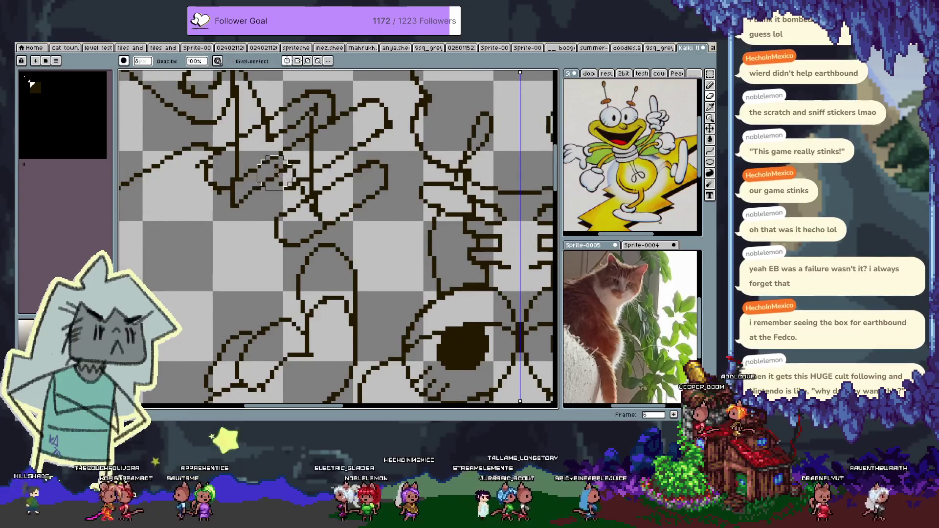
key("b")
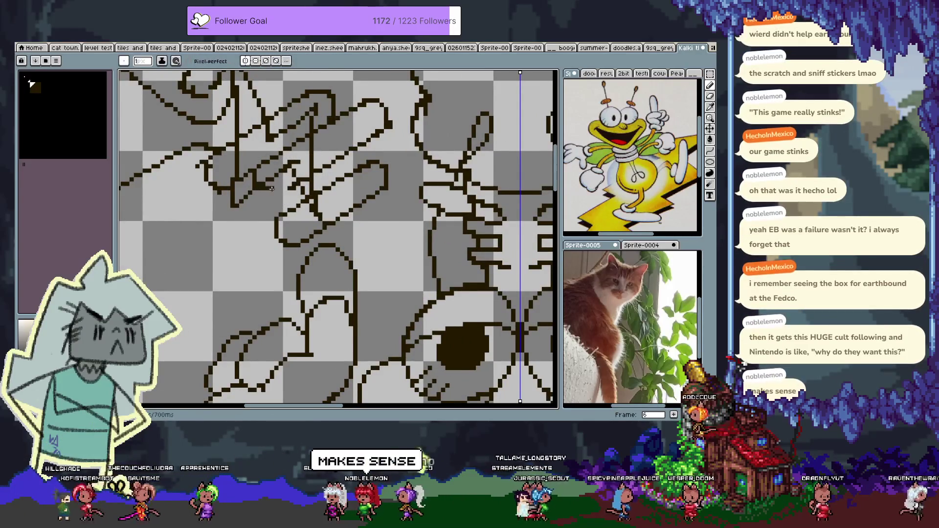
key("ctrl+z")
key("v")
key("b")
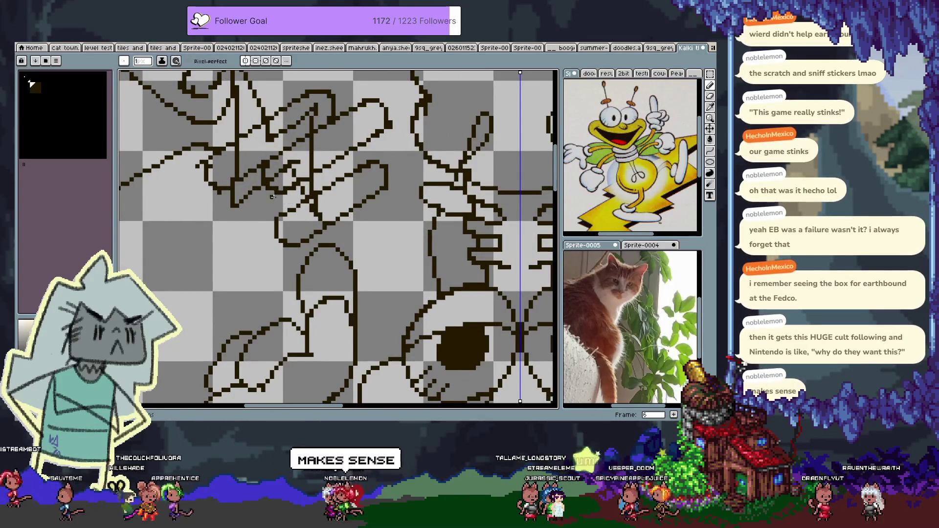
- Lasso and shift part of the upper-left hand, then undo the move and one more edit
mouse_move(299, 204)
left_mouse_down()
mouse_move(311, 150)
mouse_move(317, 217)
mouse_move(333, 223)
left_mouse_up()
key("q")
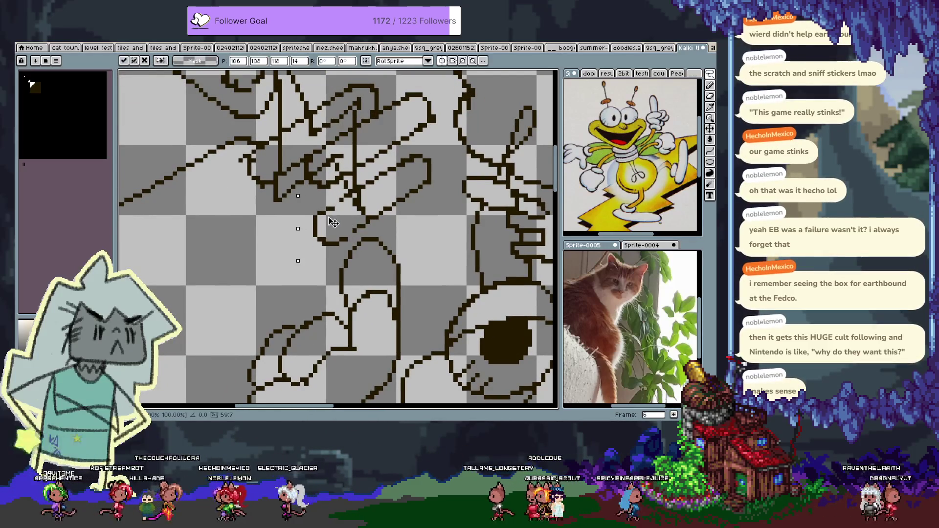
key("ctrl+d")
key("b")
key("ctrl+z")
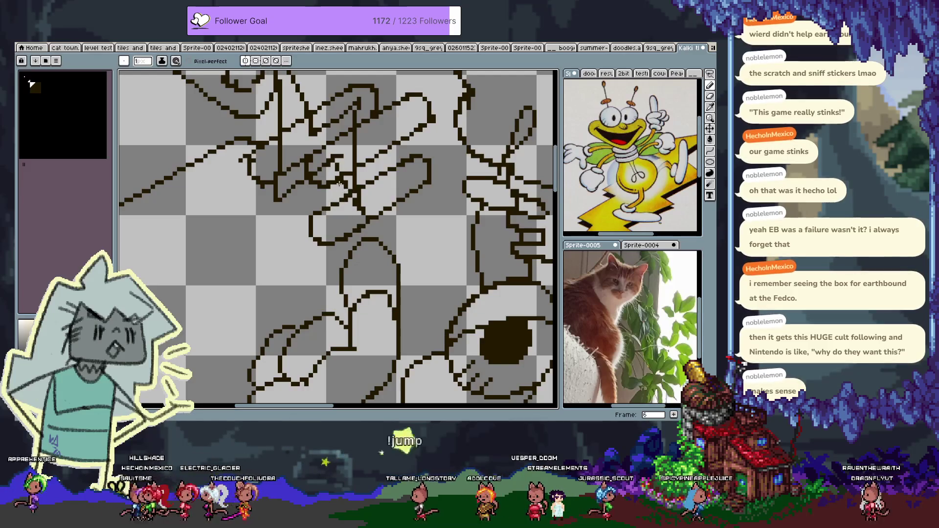
key("ctrl+z")
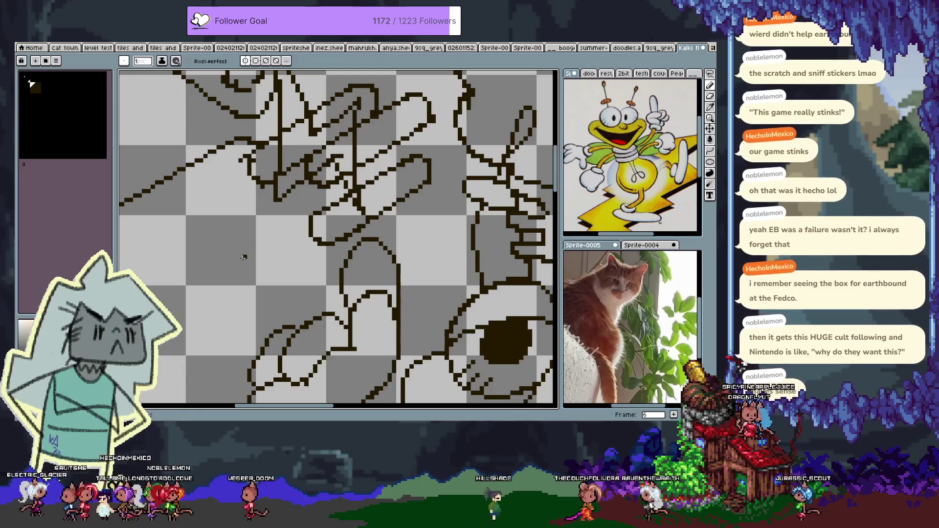
- Zoom out to the left side, erase a line's bottom tip and undo the lower curved stroke
scroll(276, 250, "down", 2)
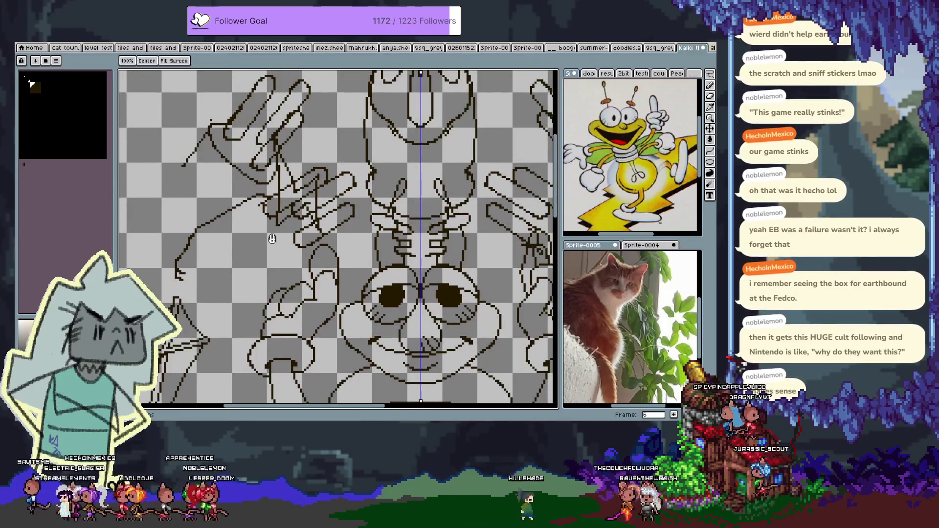
left_click_drag(278, 250, 356, 208)
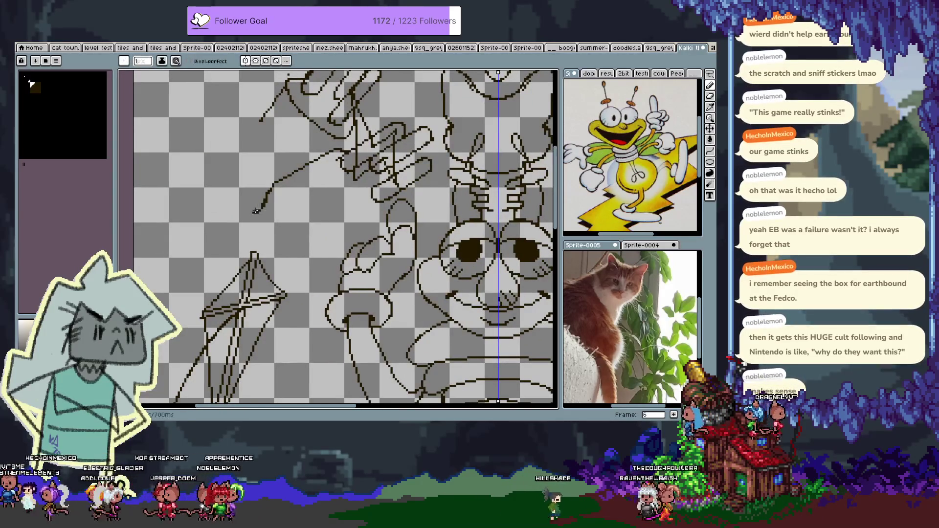
key("e")
left_click(255, 210)
key("b")
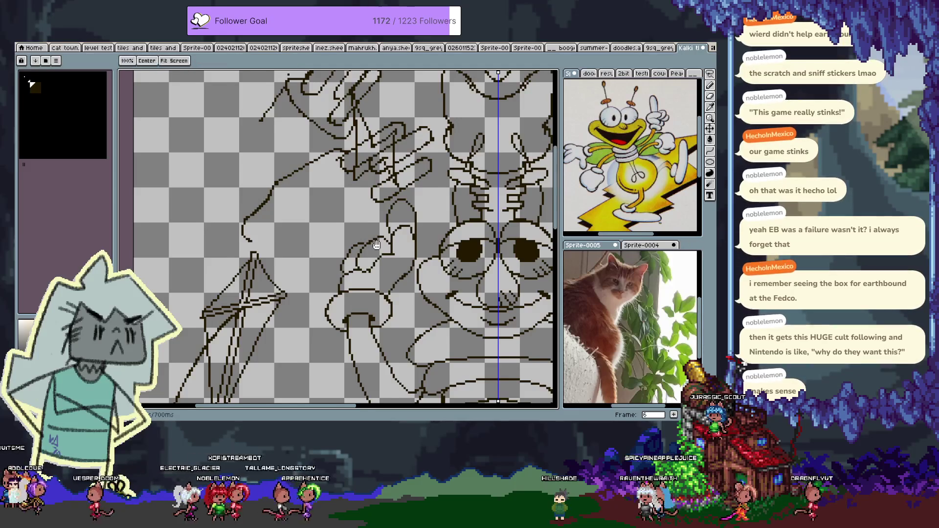
left_click_drag(263, 238, 239, 227)
key("ctrl+z")
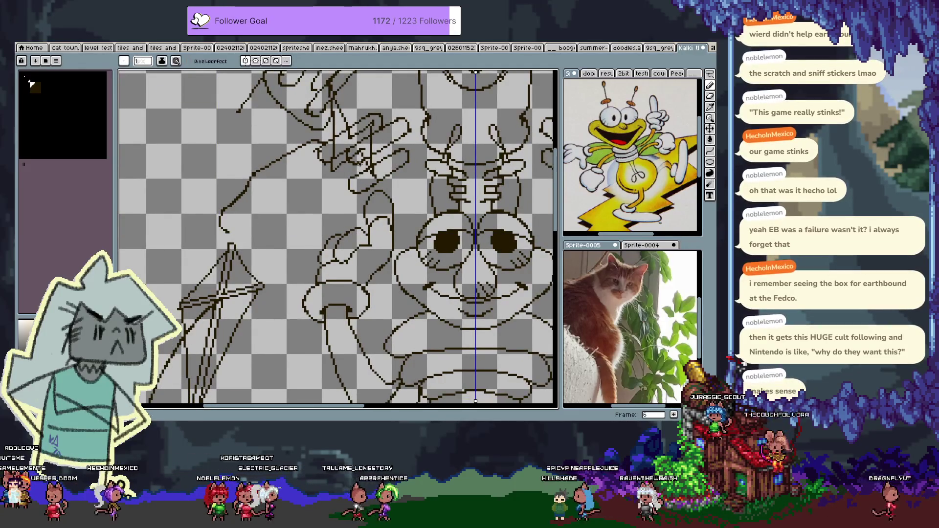
- Draw a long straight outer line down the upper-left arm, replacing a shorter attempt
key("e")
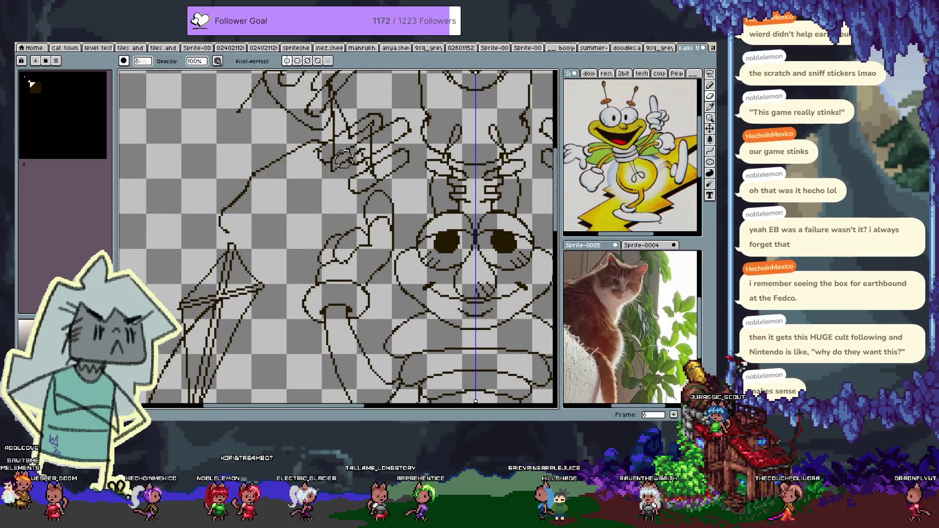
key("b")
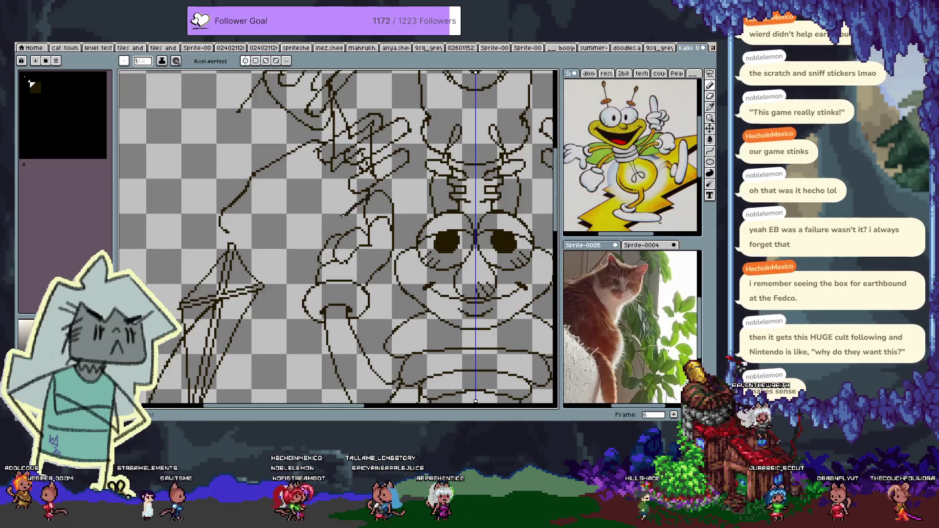
left_click_drag(342, 214, 306, 225)
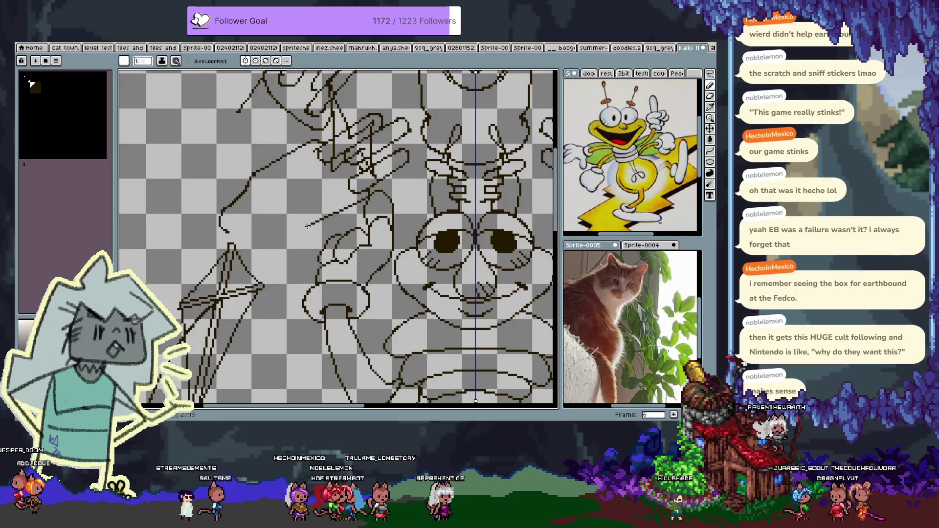
key("ctrl+z")
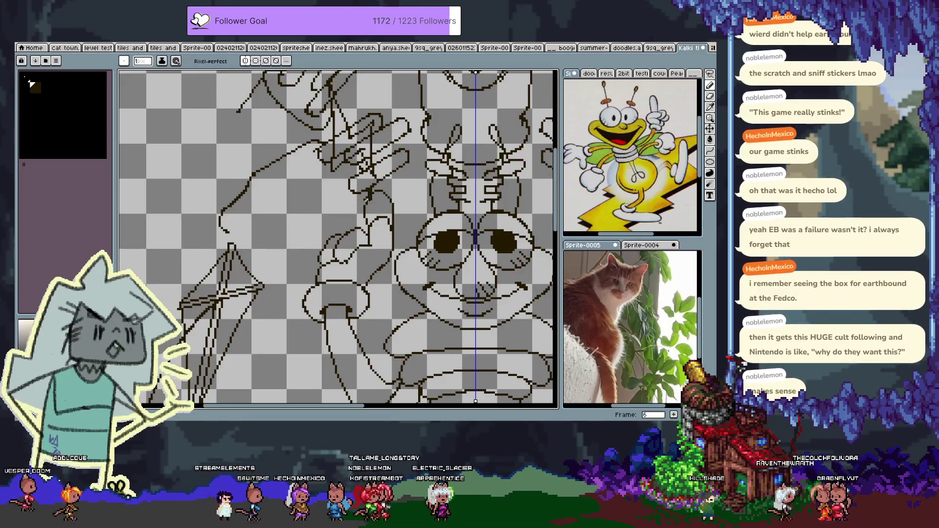
left_click_drag(365, 207, 285, 241)
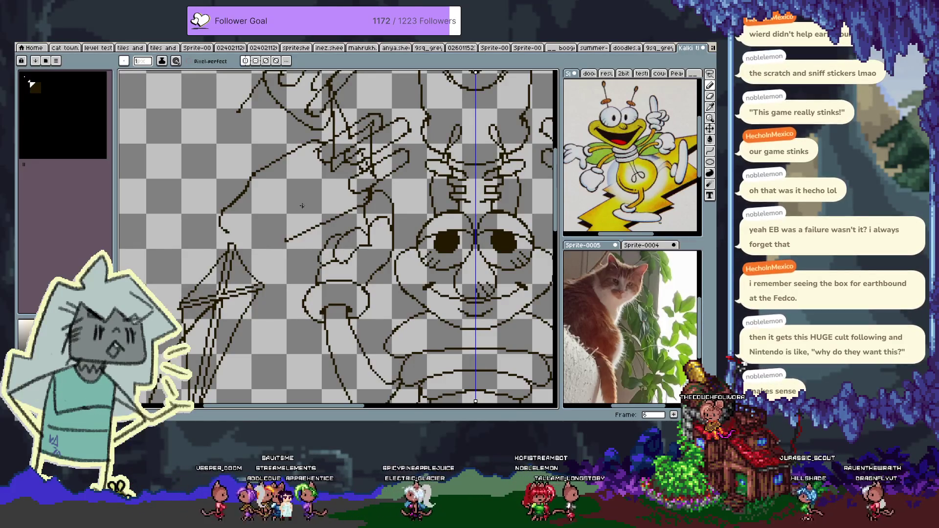
- Erase stray line ends around the arm and undo the failed curved and horizontal strokes
key("e")
left_click_drag(224, 225, 243, 200)
left_click_drag(305, 229, 287, 240)
left_click_drag(245, 194, 251, 178)
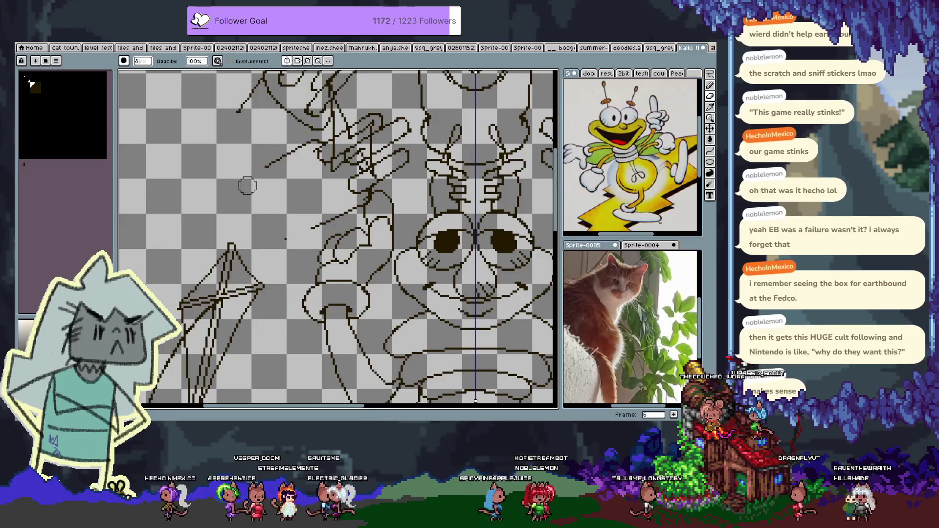
key("b")
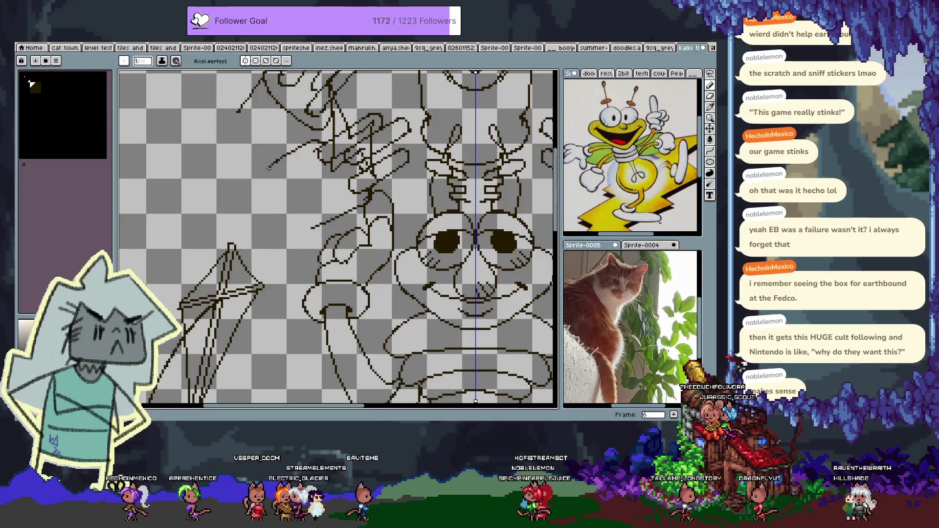
left_click_drag(251, 212, 273, 164)
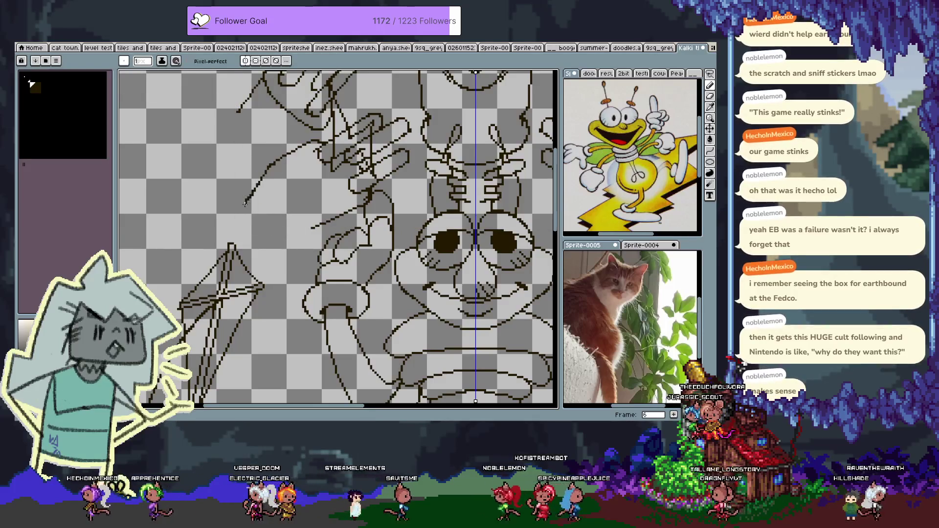
mouse_move(242, 204)
left_mouse_down()
mouse_move(233, 225)
mouse_move(240, 236)
left_mouse_up()
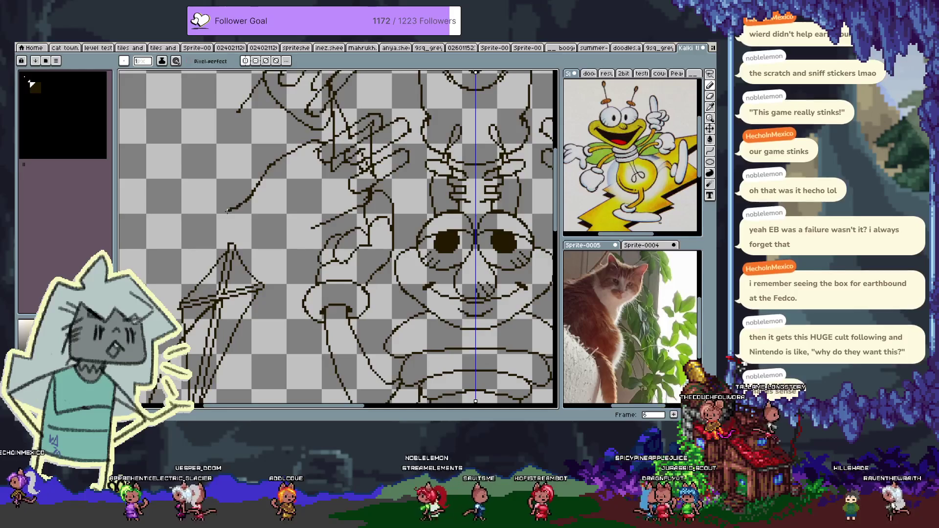
key("ctrl+z")
key("ctrl+z")
mouse_move(308, 229)
left_mouse_down()
mouse_move(250, 230)
mouse_move(306, 230)
left_mouse_up()
key("ctrl+z")
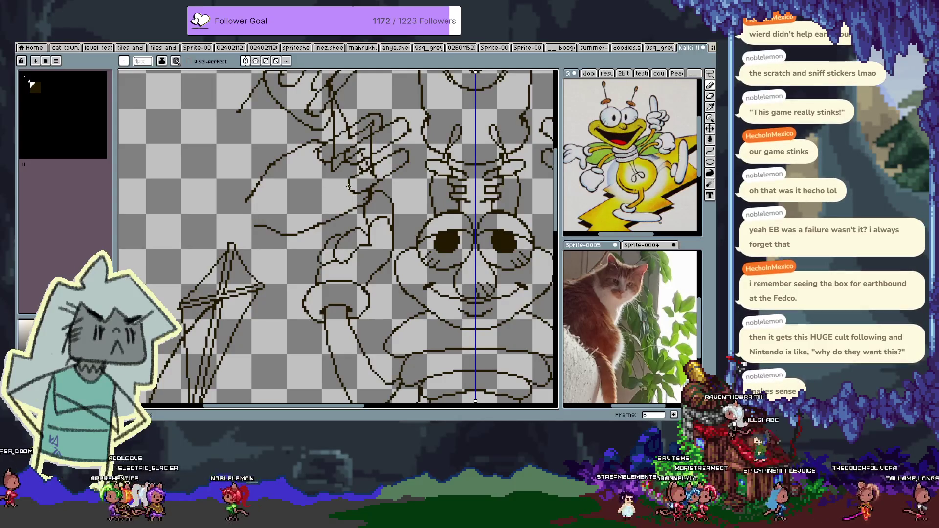
- Lasso a line fragment near the left hand and commit its move
key("m")
mouse_move(344, 182)
left_mouse_down()
mouse_move(331, 218)
mouse_move(387, 198)
mouse_move(349, 210)
left_mouse_up()
key("Return")
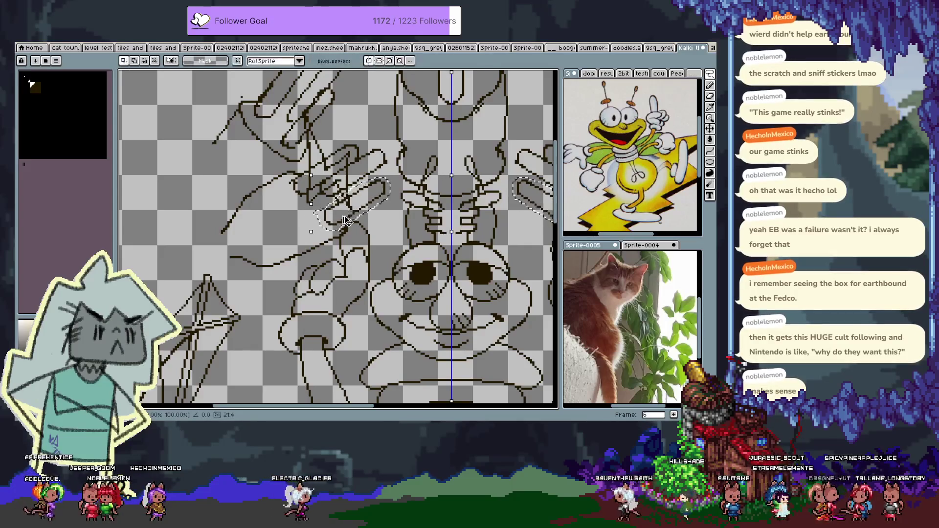
- Nudge the lassoed fragment a couple of pixels up and right and apply it
scroll(343, 211, "up", 3)
scroll(336, 211, "up", 1)
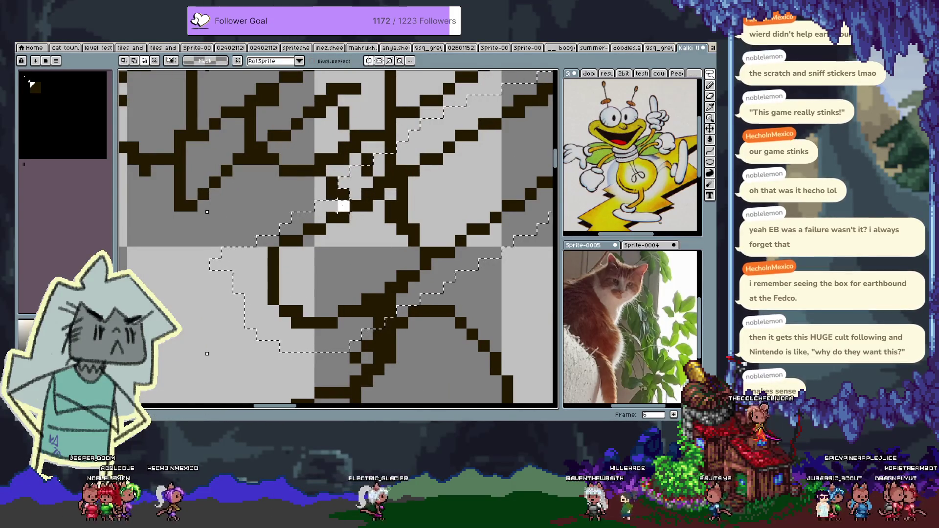
left_click_drag(361, 322, 396, 295)
scroll(421, 234, "down", 3)
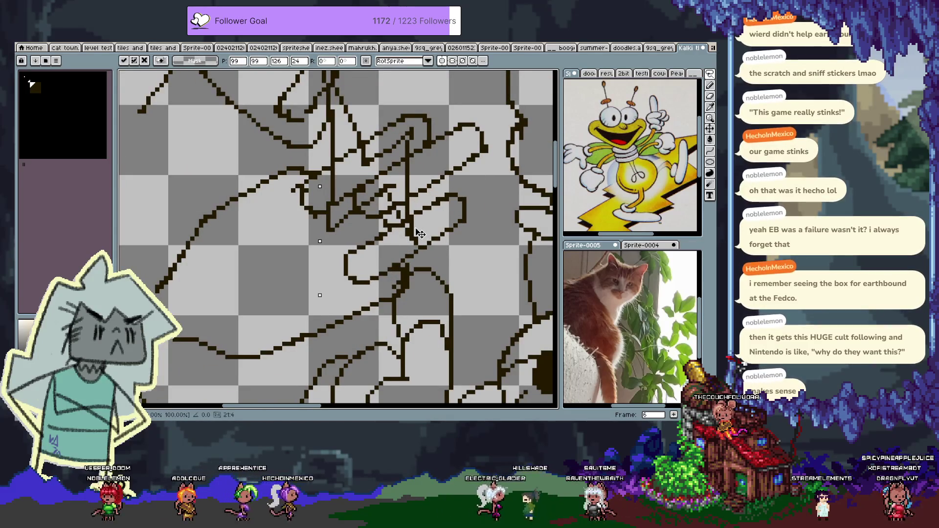
left_click_drag(421, 234, 428, 226)
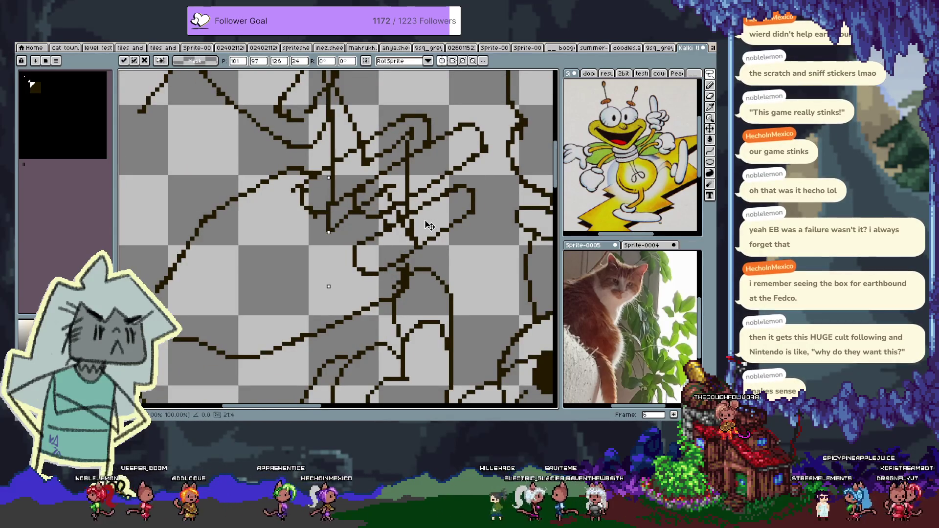
left_click(420, 233)
key("b")
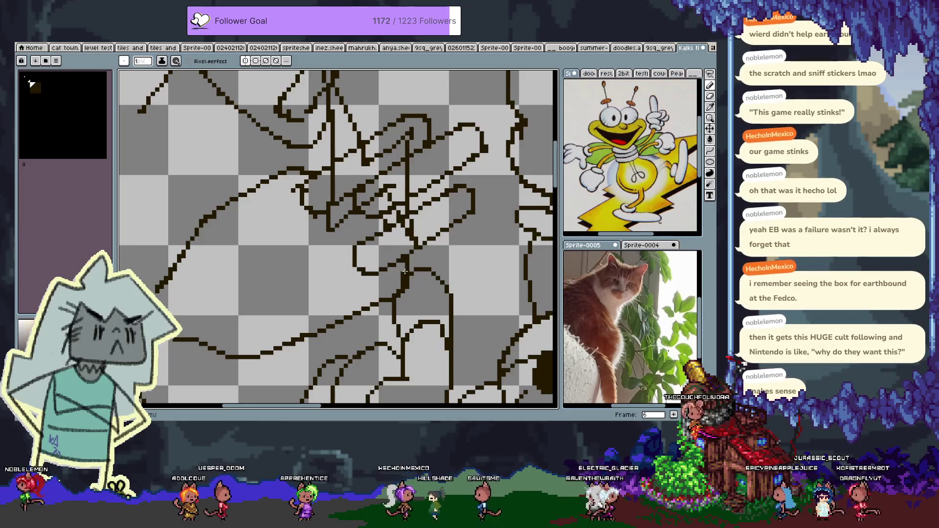
- Erase the ends of the upper-left diagonal lines and try a curve down to the lower line
scroll(273, 289, "left", 2)
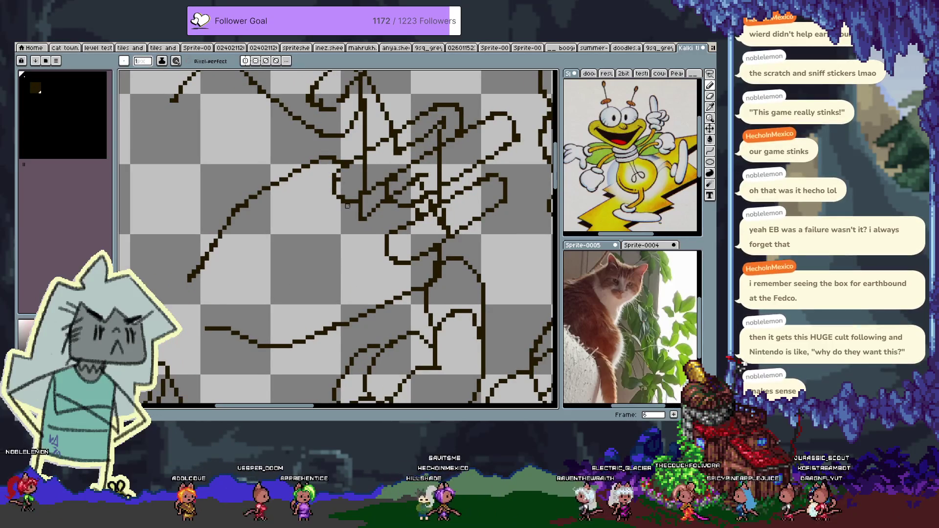
left_click_drag(283, 285, 298, 272)
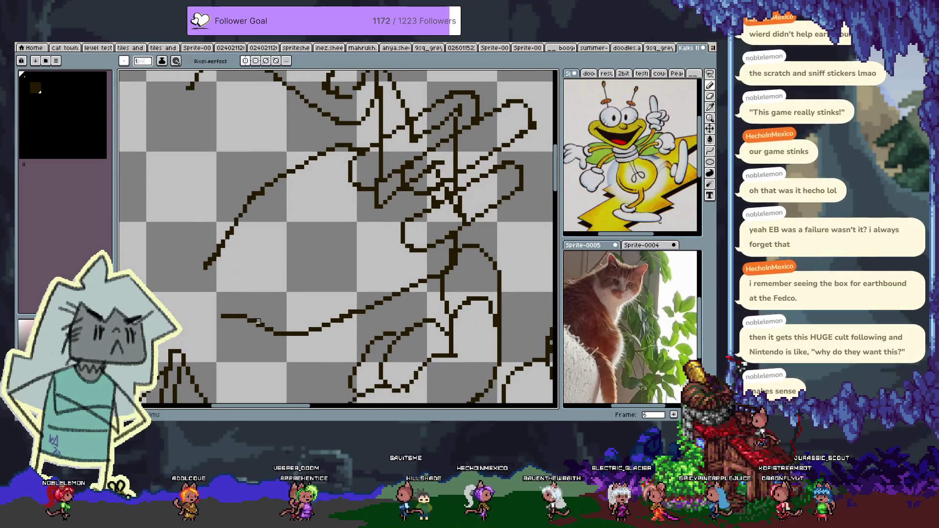
key("e")
left_click_drag(230, 251, 205, 266)
left_click_drag(223, 317, 276, 337)
key("b")
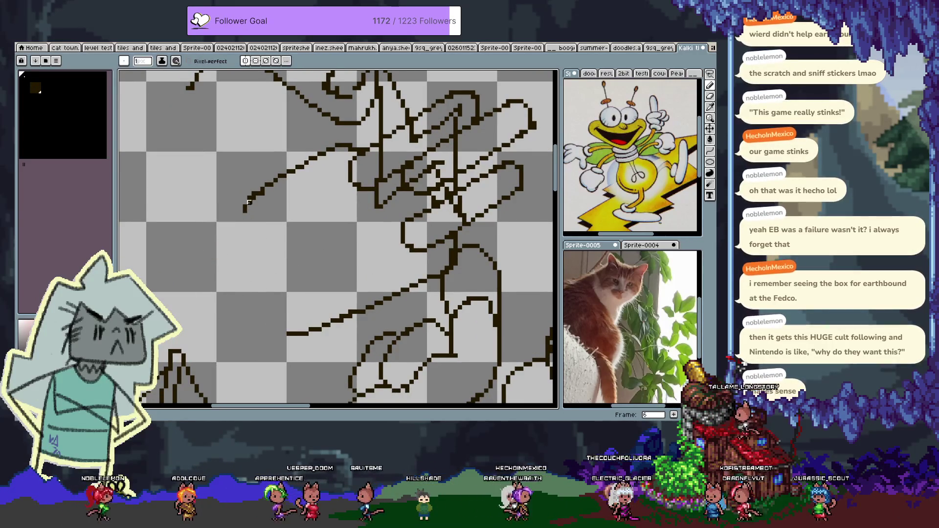
left_click_drag(248, 203, 284, 311)
key("ctrl+z")
mouse_move(246, 205)
left_mouse_down()
mouse_move(272, 301)
mouse_move(257, 298)
mouse_move(323, 285)
left_mouse_up()
key("ctrl+z")
key("b")
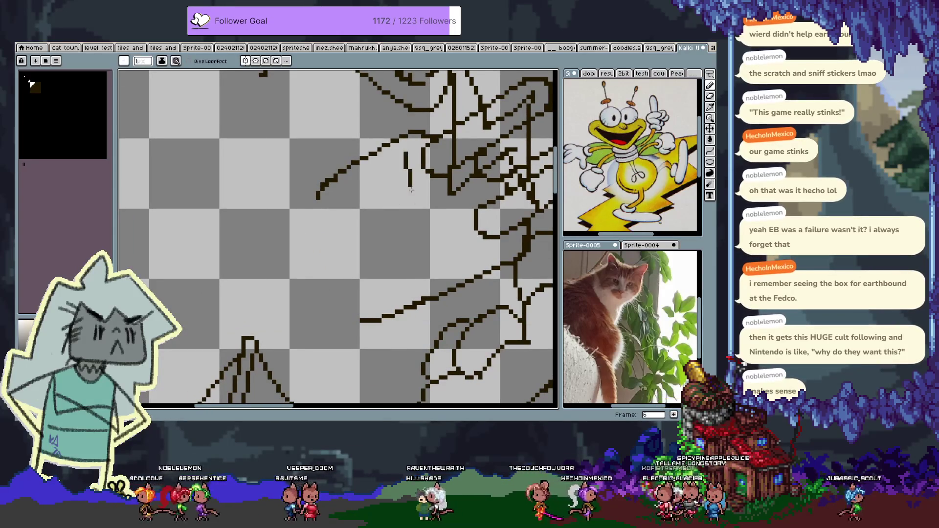
- Try several long curved strokes down the arm, undoing the ones that don't fit
left_click_drag(405, 153, 492, 258)
key("ctrl+z")
left_click_drag(447, 178, 316, 207)
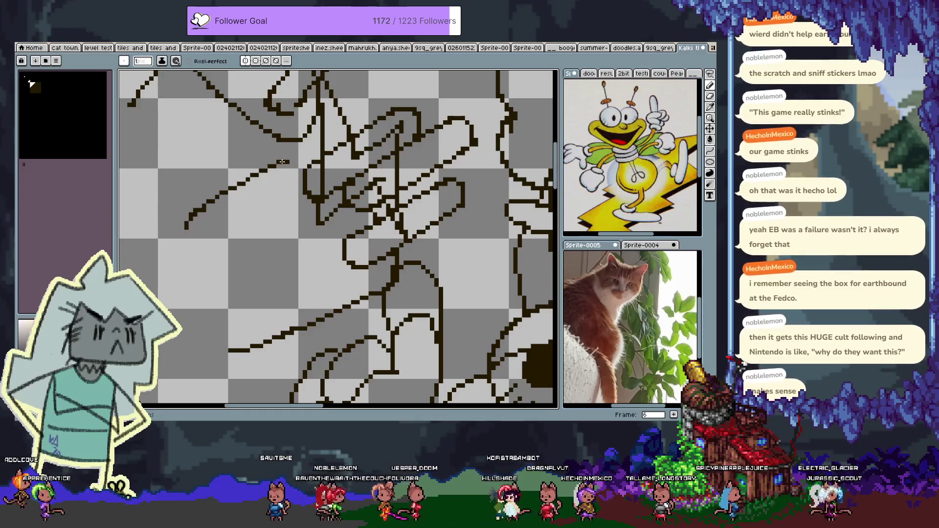
left_click_drag(277, 184, 351, 277)
key("ctrl+z")
left_click_drag(282, 184, 313, 258)
left_click_drag(172, 239, 263, 202)
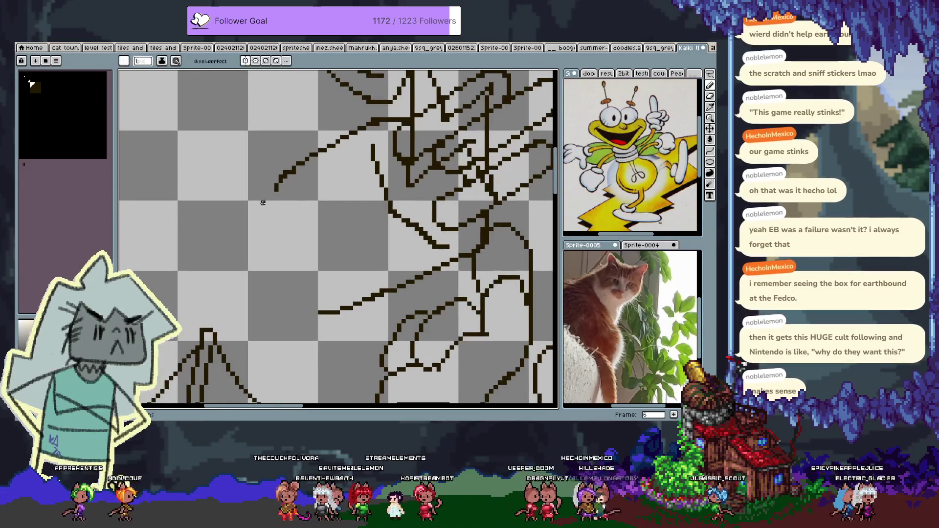
key("ctrl+z")
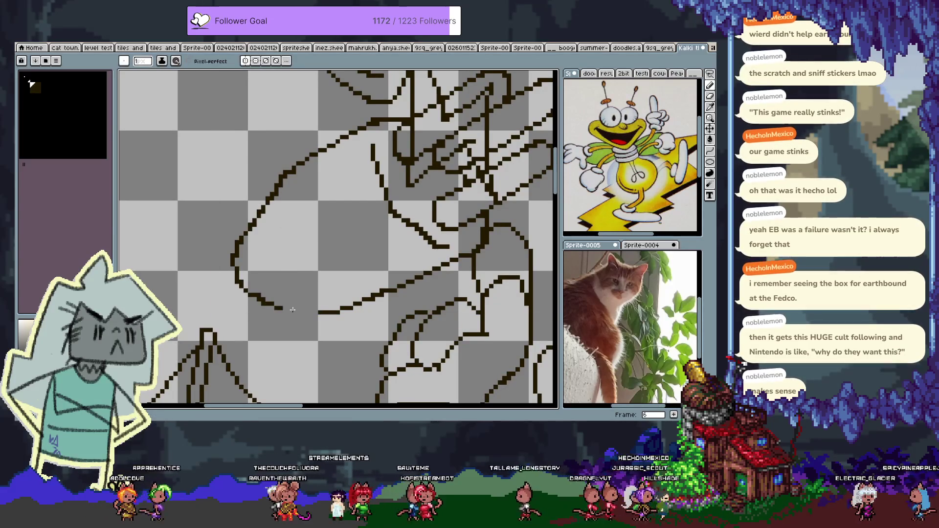
- Extend the arm line down and to the left, then zoom out to the whole character
scroll(403, 233, "down", 2)
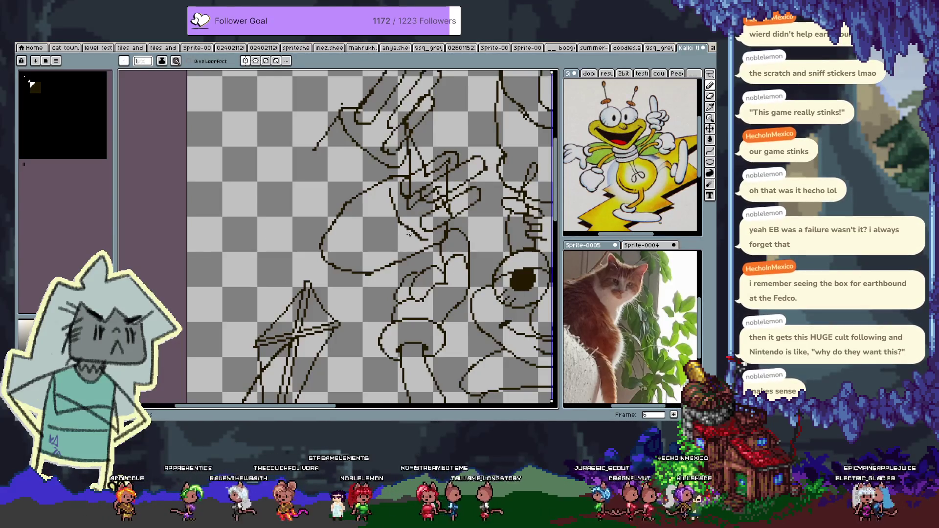
left_click_drag(428, 222, 388, 215)
key("ctrl+z")
key("ctrl+z")
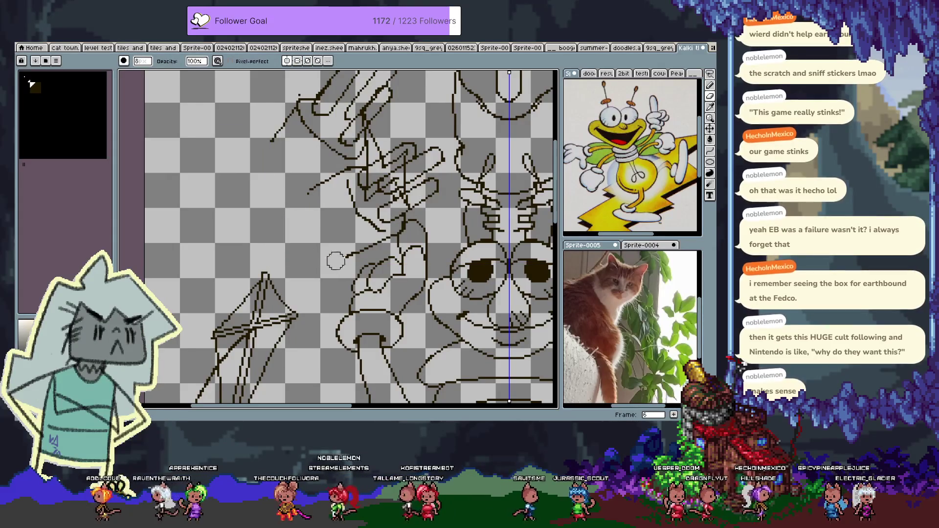
key("e")
left_click_drag(303, 220, 339, 284)
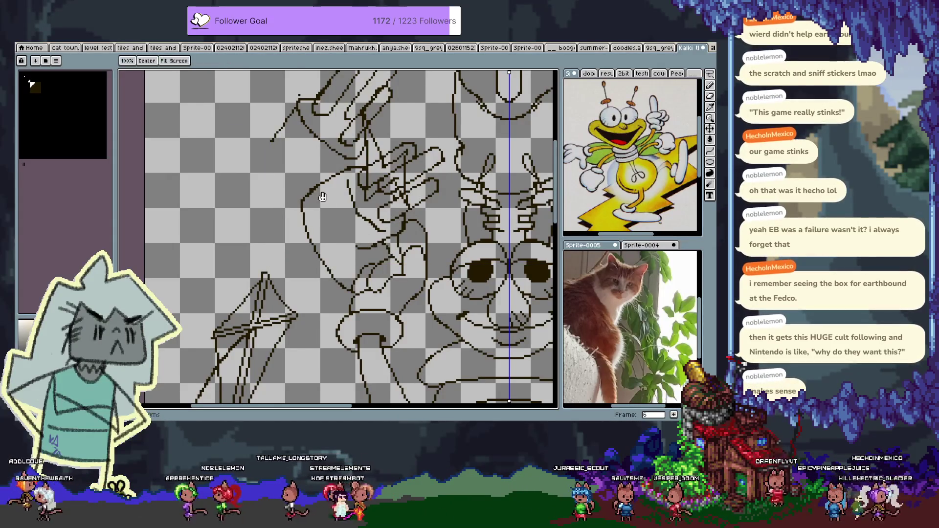
left_click_drag(392, 256, 397, 302)
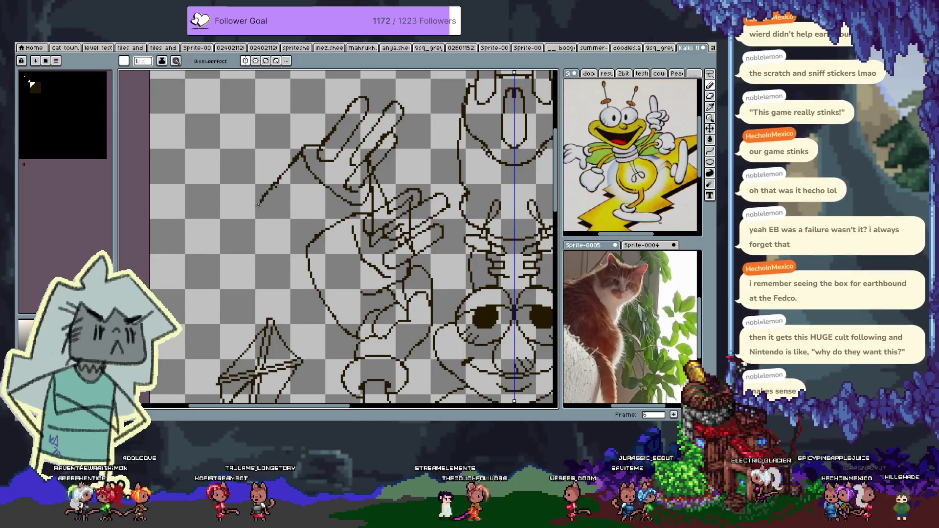
key("ctrl+z")
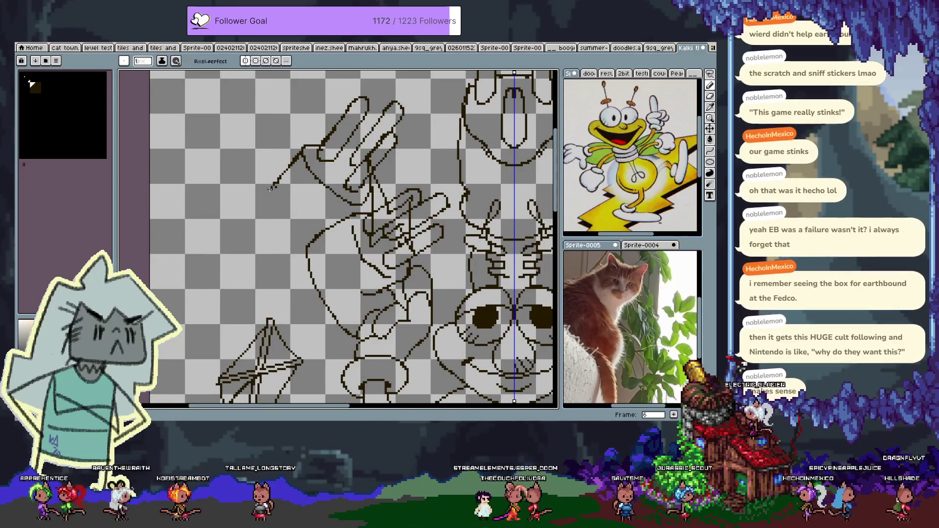
mouse_move(255, 228)
left_mouse_down()
mouse_move(252, 259)
mouse_move(295, 258)
left_mouse_up()
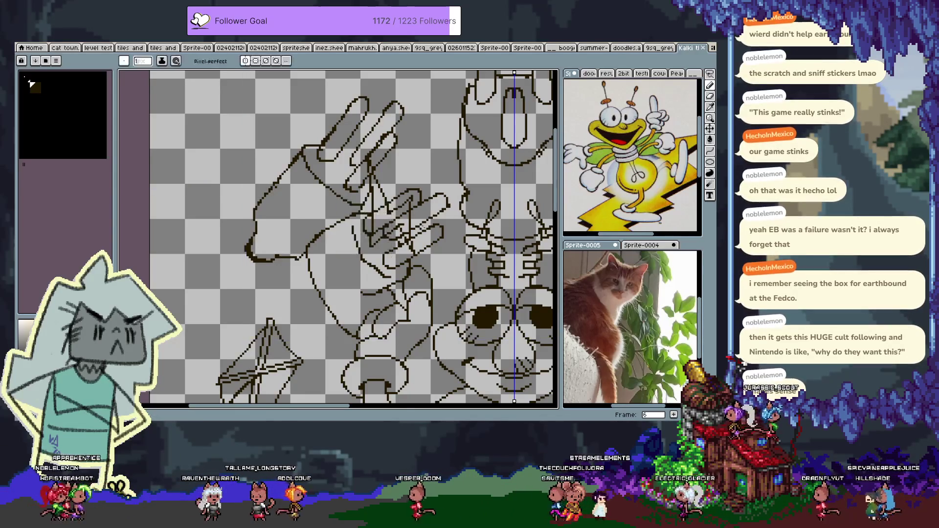
scroll(337, 239, "down", 2)
mouse_move(342, 345)
left_mouse_down()
mouse_move(369, 242)
mouse_move(346, 219)
mouse_move(327, 285)
mouse_move(351, 232)
left_mouse_up()
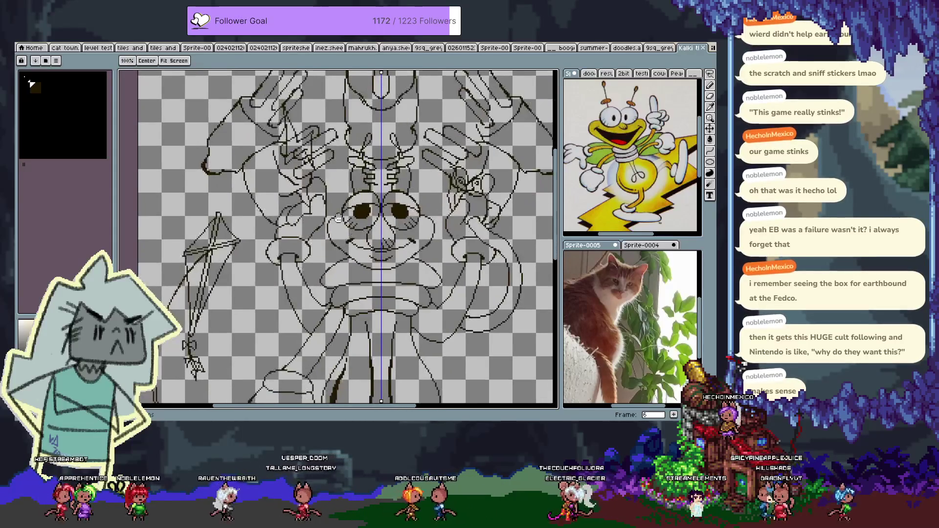
- Pan around the frame 6 character, trying a stroke down-left and undoing it
key("i")
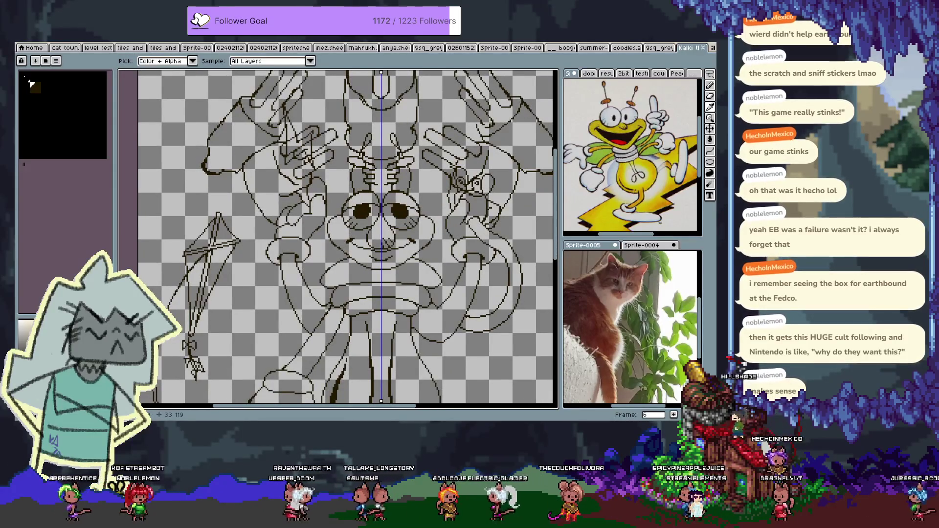
key("b")
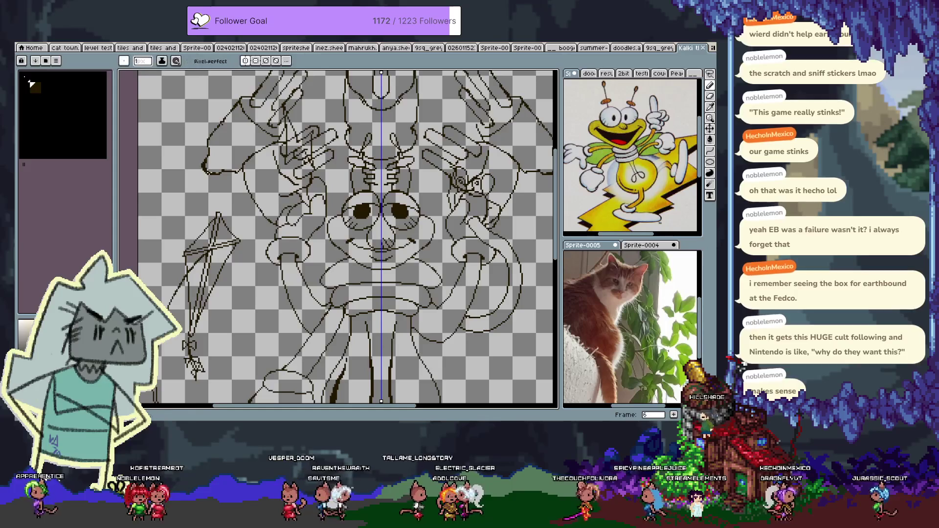
mouse_move(251, 342)
left_mouse_down()
mouse_move(255, 284)
mouse_move(276, 230)
mouse_move(277, 287)
left_mouse_up()
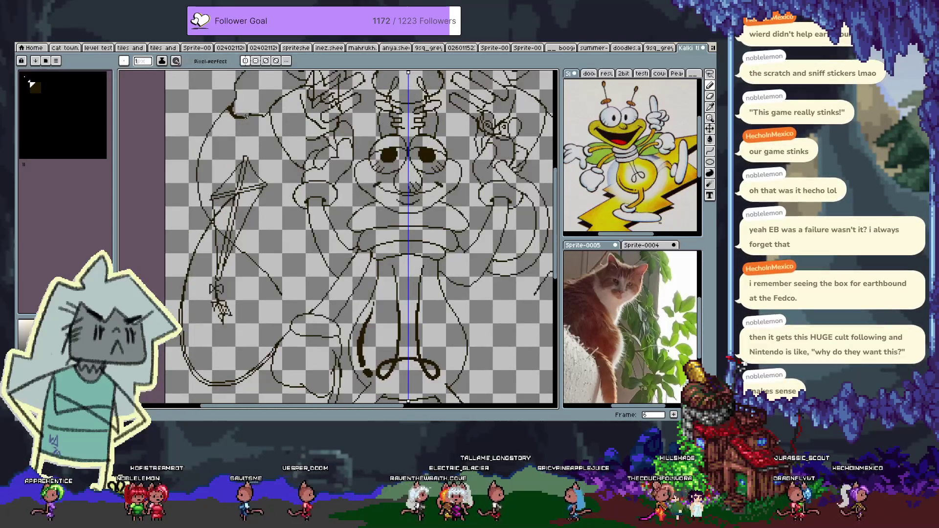
left_click_drag(277, 244, 270, 319)
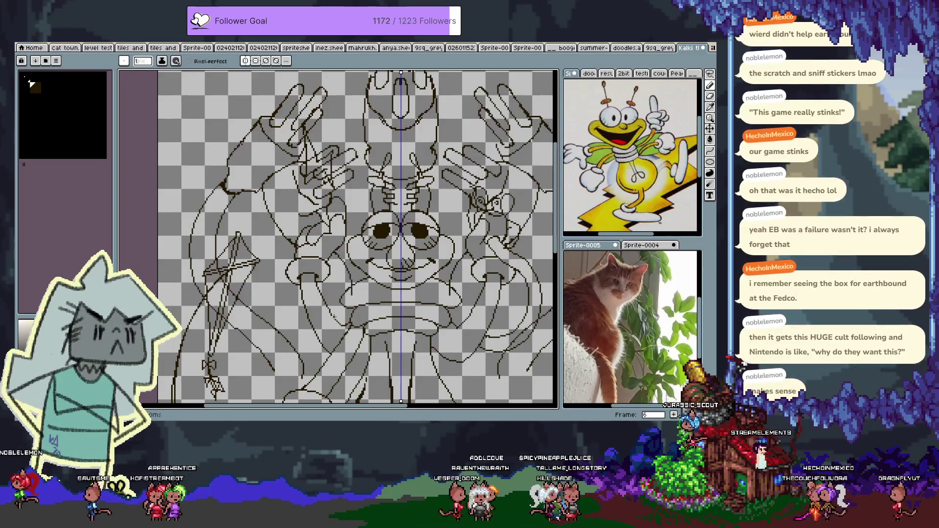
left_click_drag(337, 309, 348, 256)
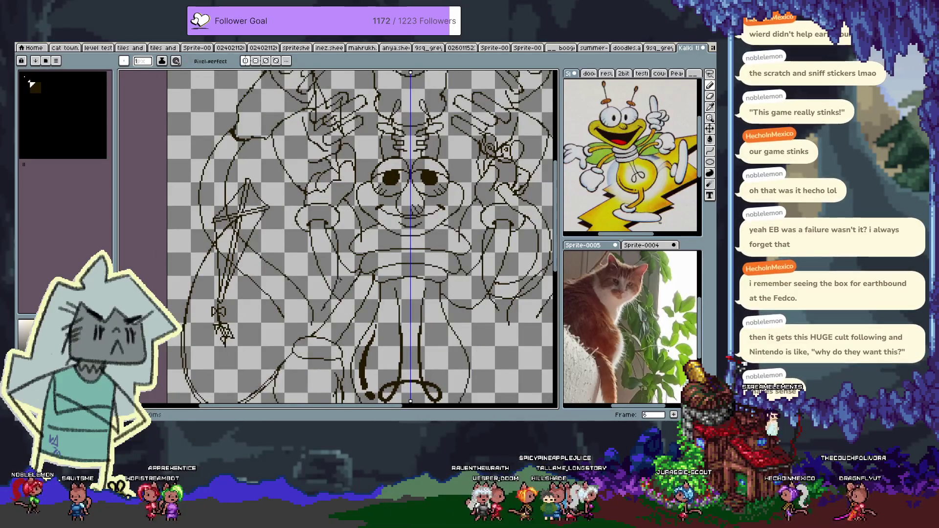
key("ctrl")
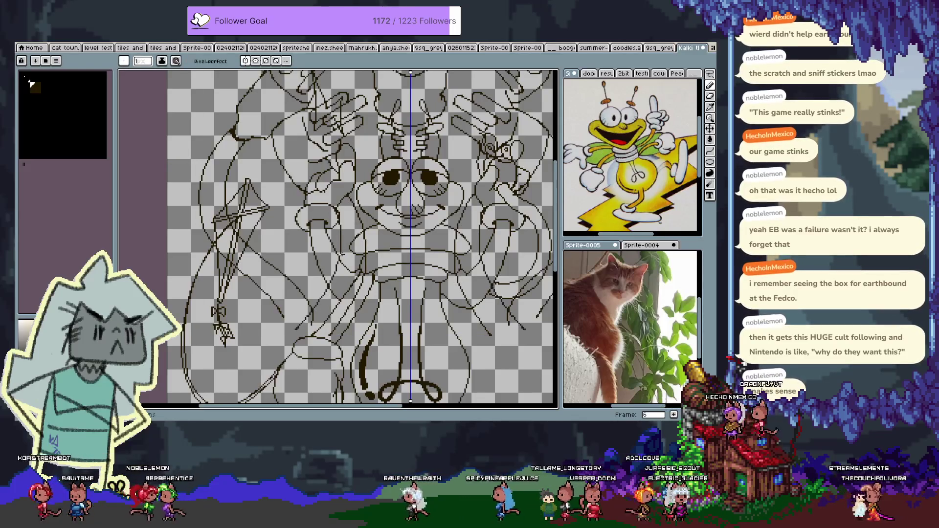
left_click_drag(339, 224, 318, 311)
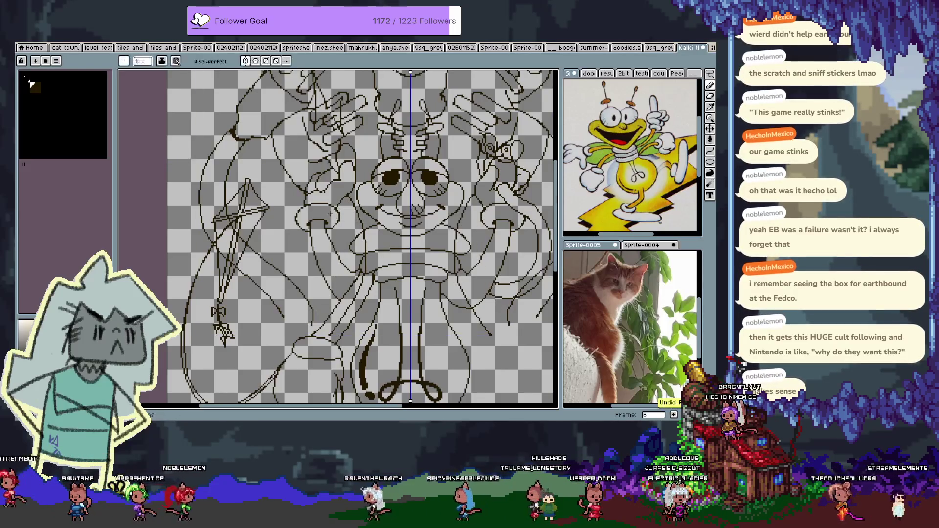
key("ctrl+z")
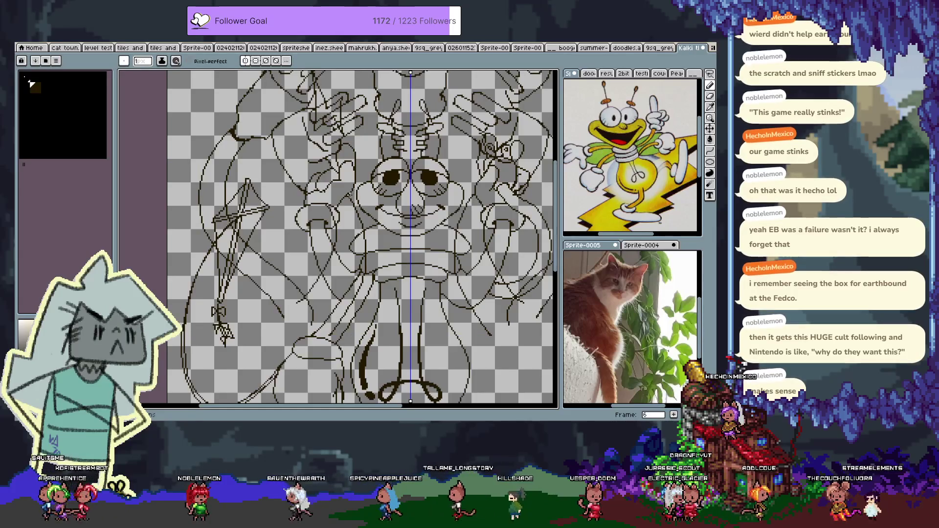
- Move to frame 7 and turn off onion skinning so only the bee shows
key("i")
mouse_move(393, 115)
left_mouse_down()
mouse_move(349, 127)
mouse_move(359, 158)
mouse_move(318, 210)
mouse_move(327, 212)
left_mouse_up()
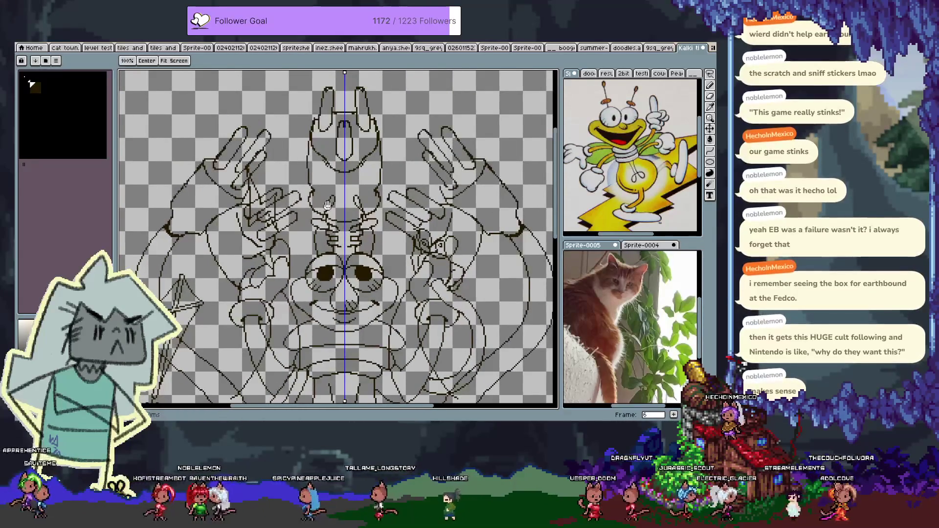
key("b")
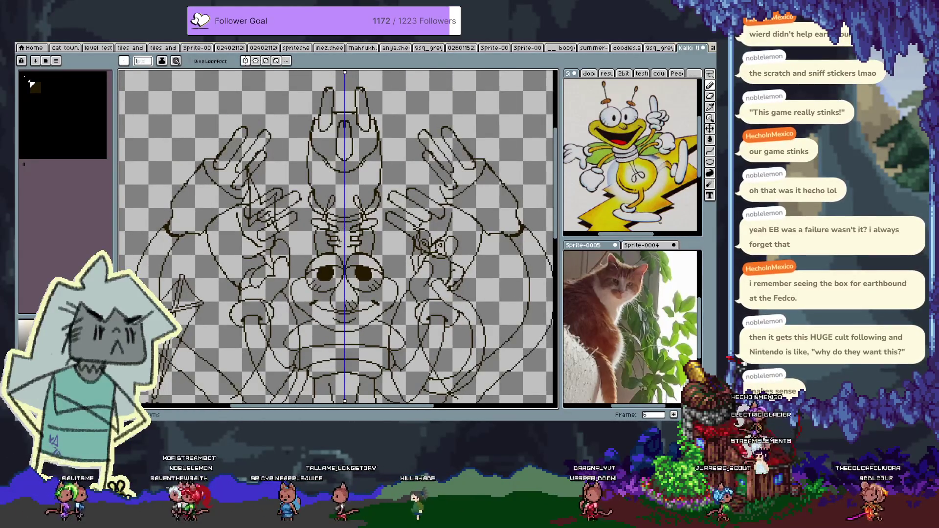
key("space")
mouse_move(435, 306)
left_mouse_down()
mouse_move(420, 230)
mouse_move(362, 122)
mouse_move(340, 181)
mouse_move(360, 309)
left_mouse_up()
key("Right")
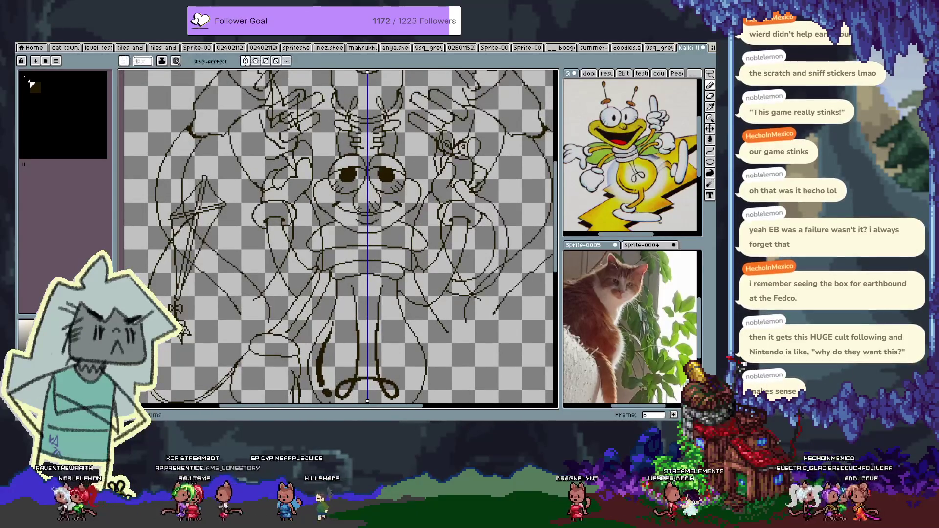
left_click_drag(361, 185, 362, 228)
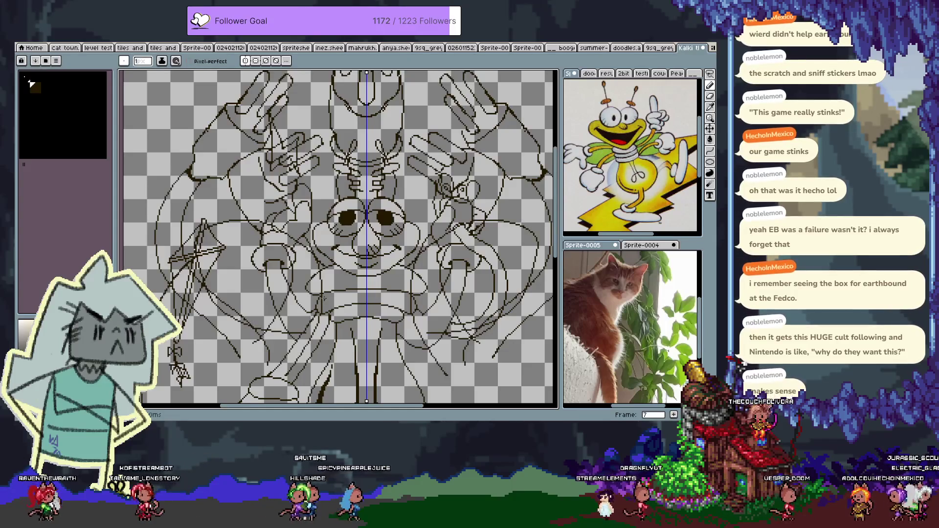
key("Tab")
left_click(196, 377)
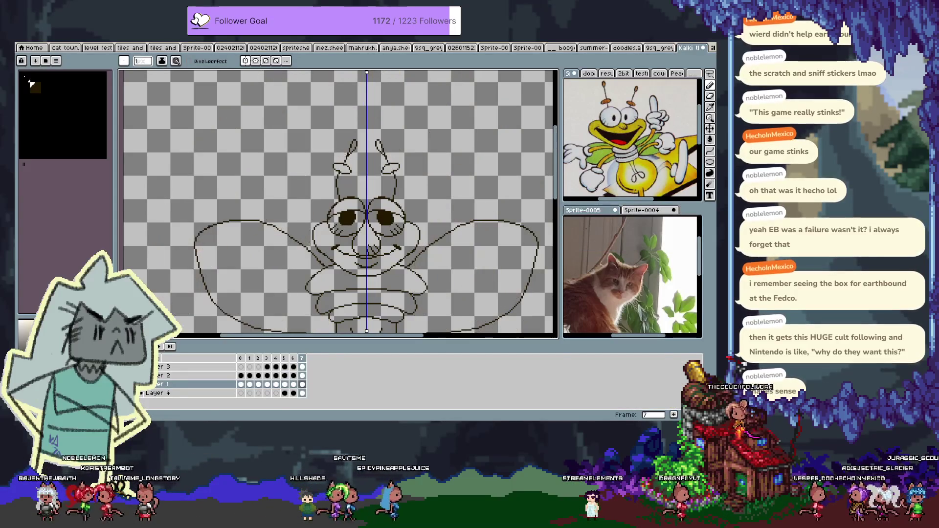
- Draw a straight line from the left wing's lower edge to the right wing's across the body
key("Tab")
left_click_drag(342, 274, 322, 215)
left_click(407, 274, "shift")
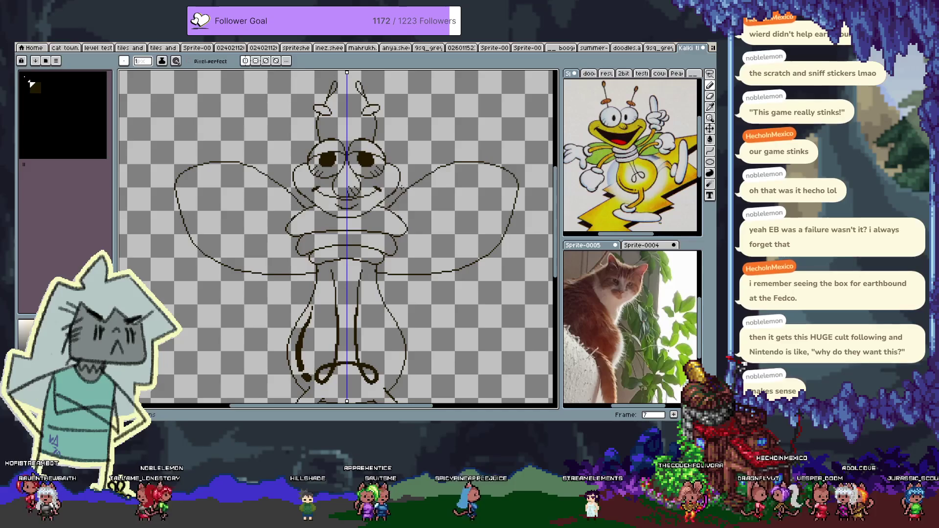
key("i")
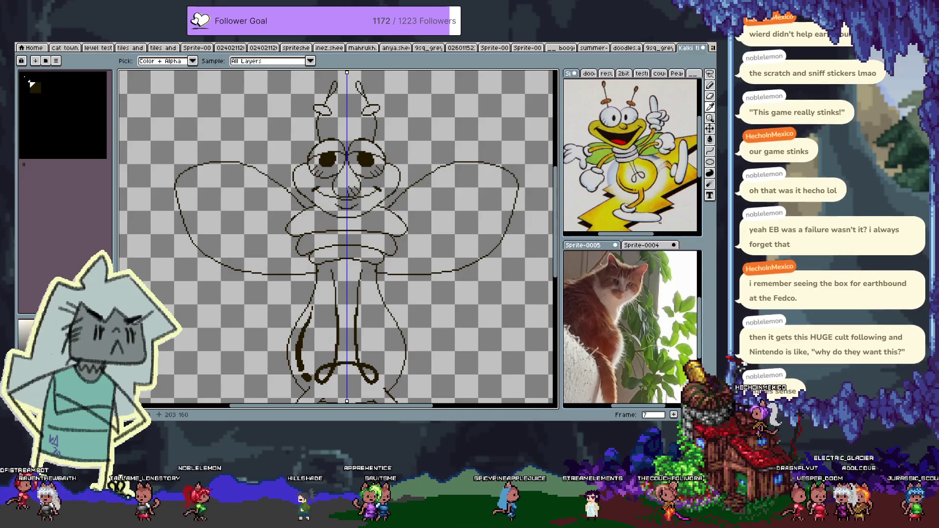
left_click_drag(347, 307, 357, 243)
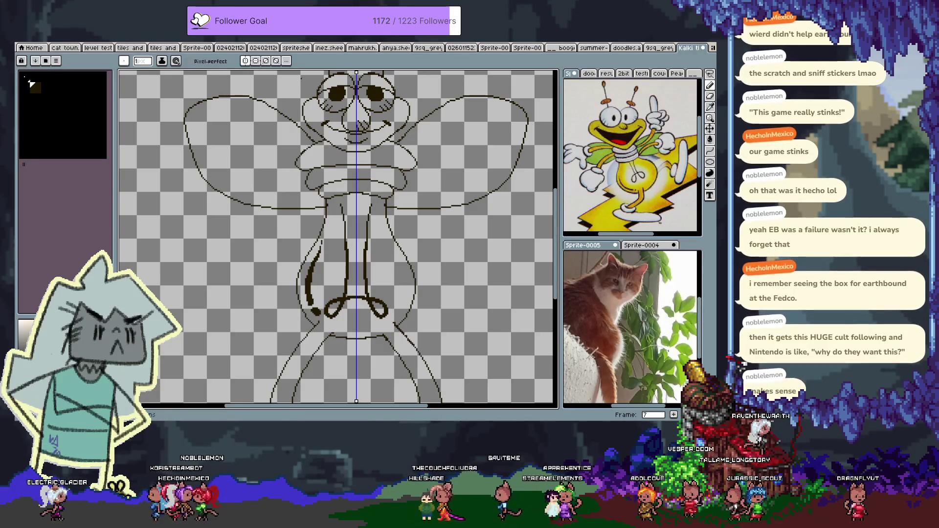
key("h")
left_click_drag(301, 256, 308, 284)
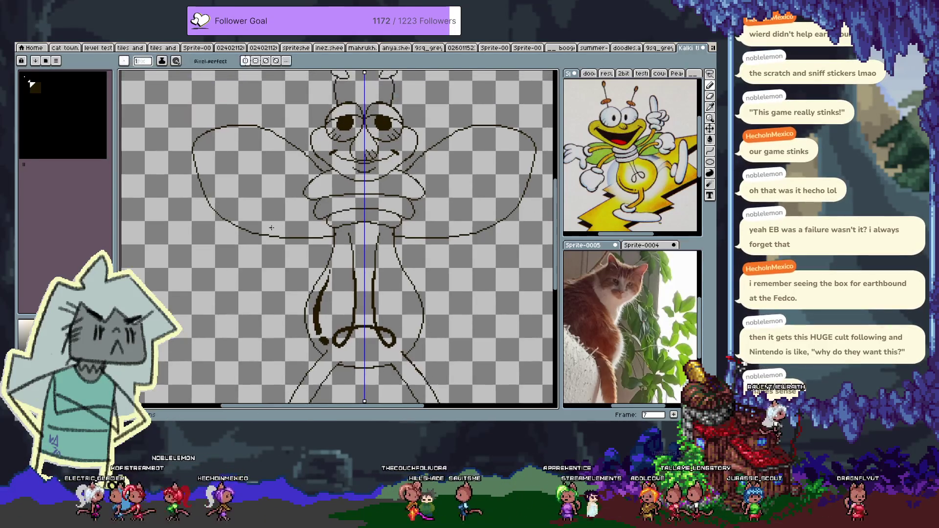
- Bring the feet into view, add Layer 5 and move it below Layer 4
scroll(308, 283, "up", 5)
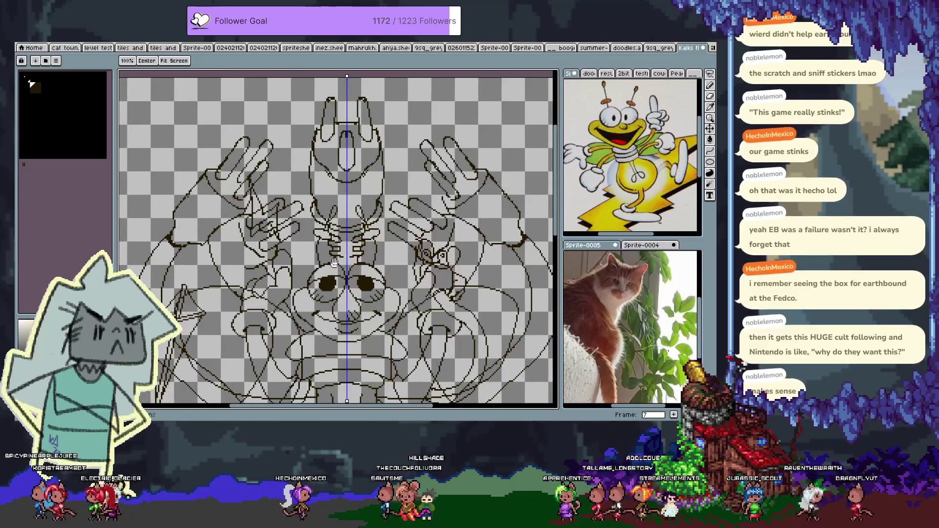
scroll(303, 237, "down", 3)
scroll(304, 237, "down", 5)
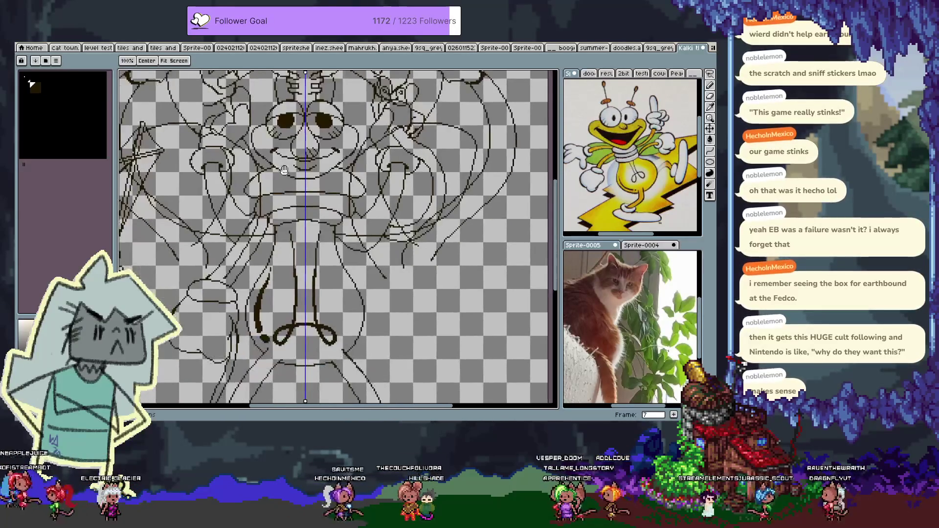
mouse_move(368, 211)
left_mouse_down()
mouse_move(378, 134)
mouse_move(437, 70)
left_mouse_up()
key("Tab")
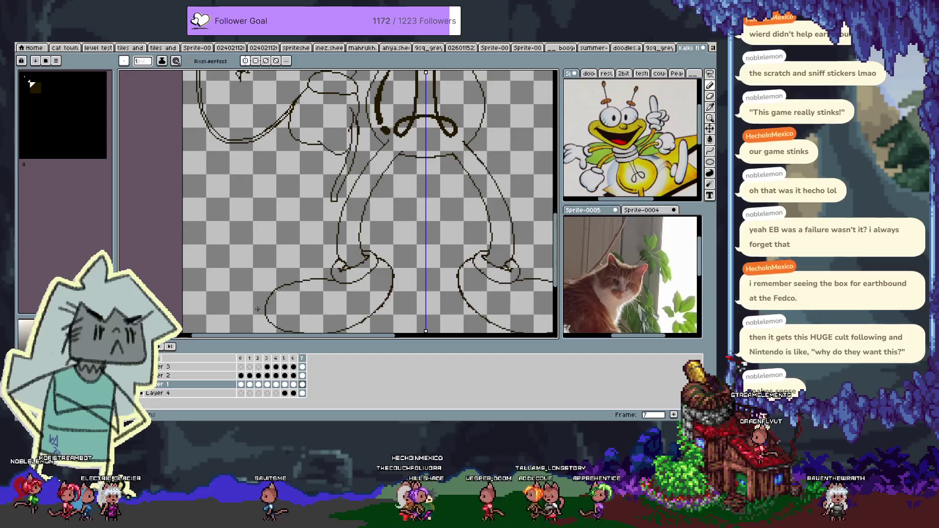
key("shift+n")
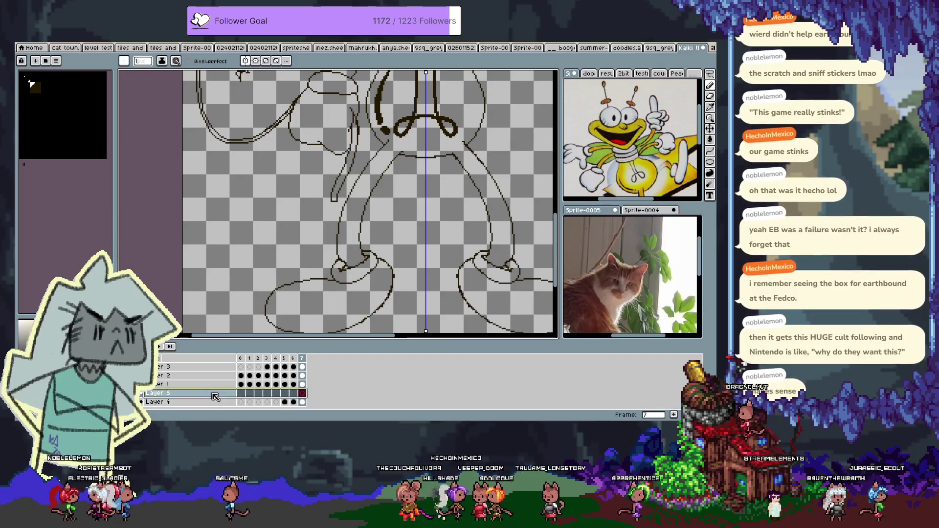
left_click_drag(162, 393, 162, 402)
key("Tab")
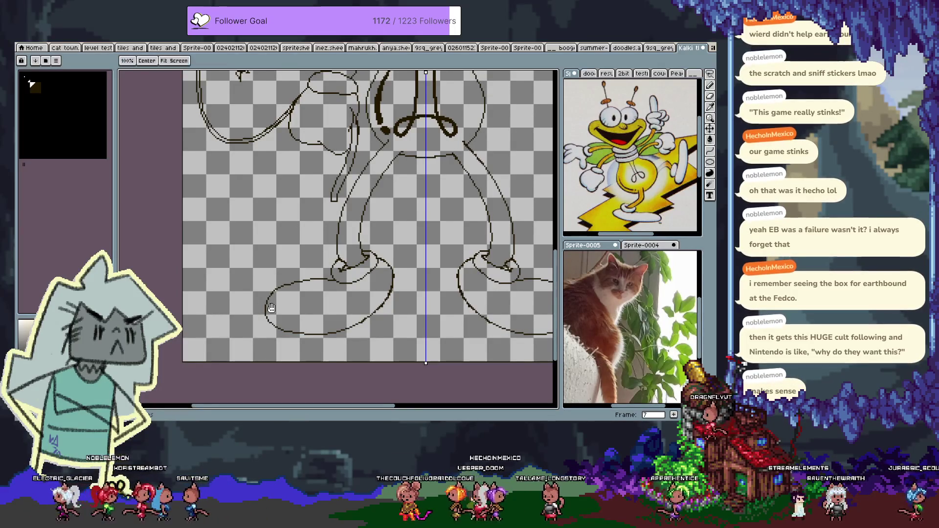
- Sketch a long mirrored arc out from the left foot, undoing stray strokes over the feet
left_click_drag(164, 281, 208, 263)
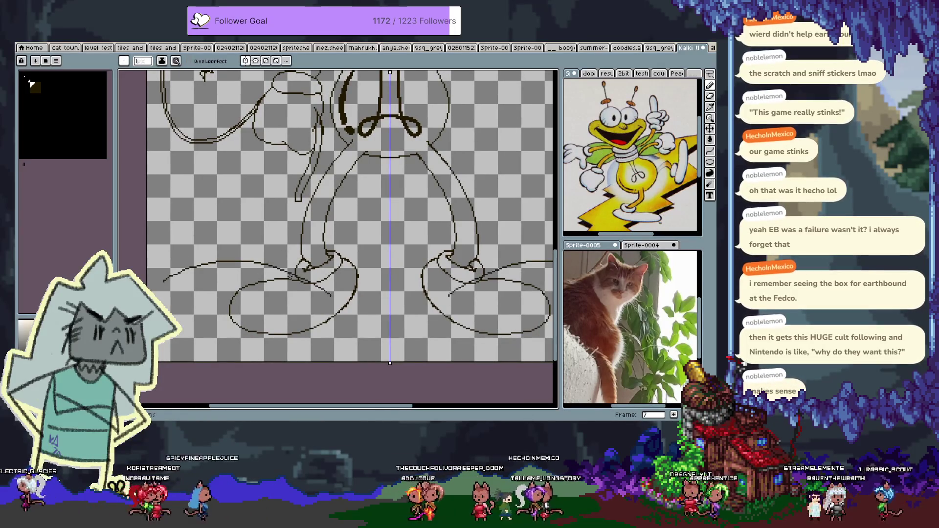
left_click_drag(208, 263, 332, 295)
key("ctrl")
left_click_drag(227, 295, 176, 305)
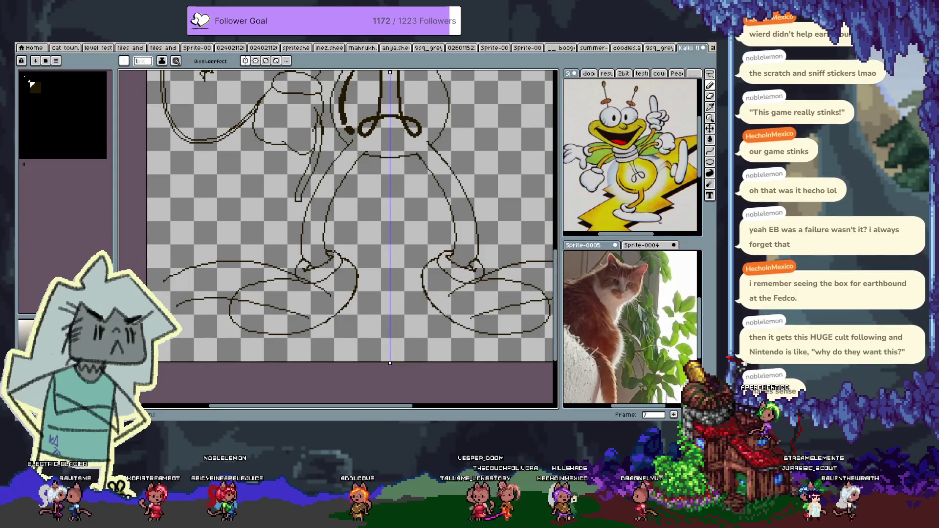
left_click_drag(280, 223, 254, 284)
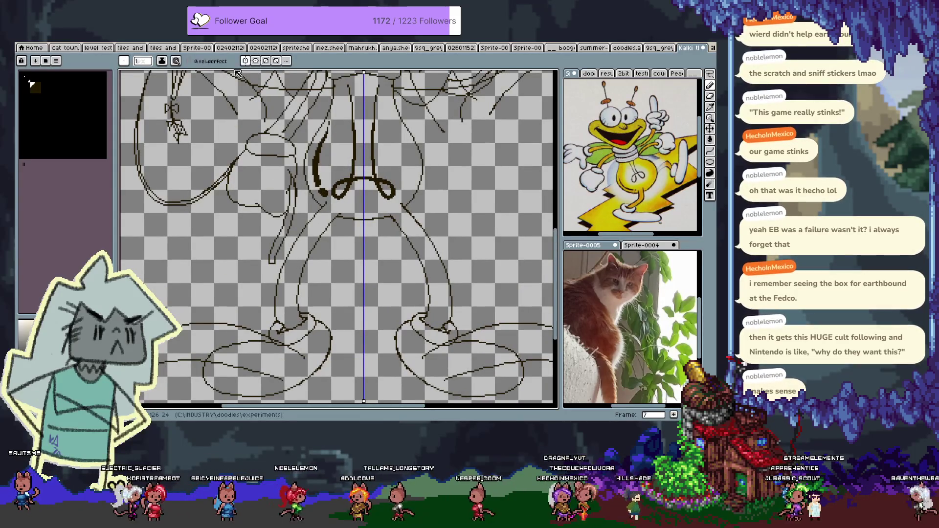
left_click_drag(213, 104, 233, 21)
key("ctrl+z")
key("ctrl+z")
key("ctrl+z")
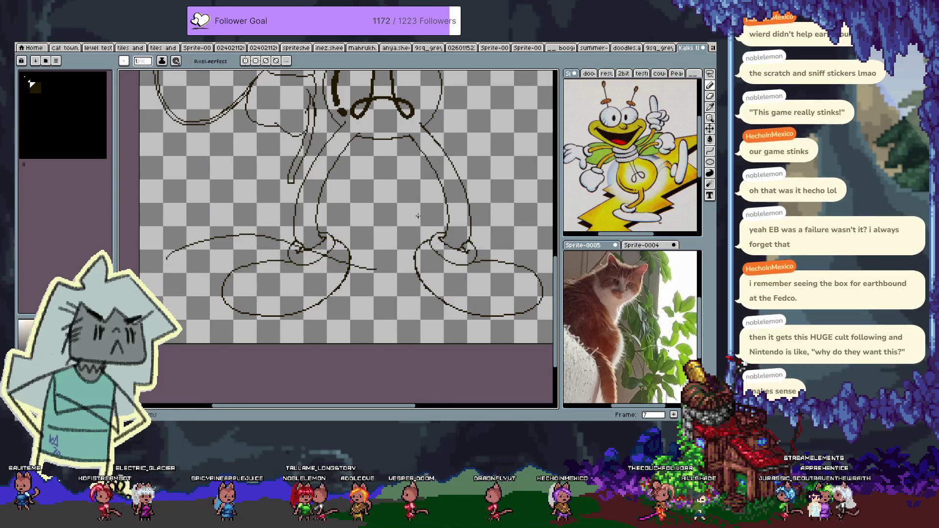
- Draw curving lines outward from the right foot loop, then view the whole sprite
left_click_drag(423, 214, 370, 222)
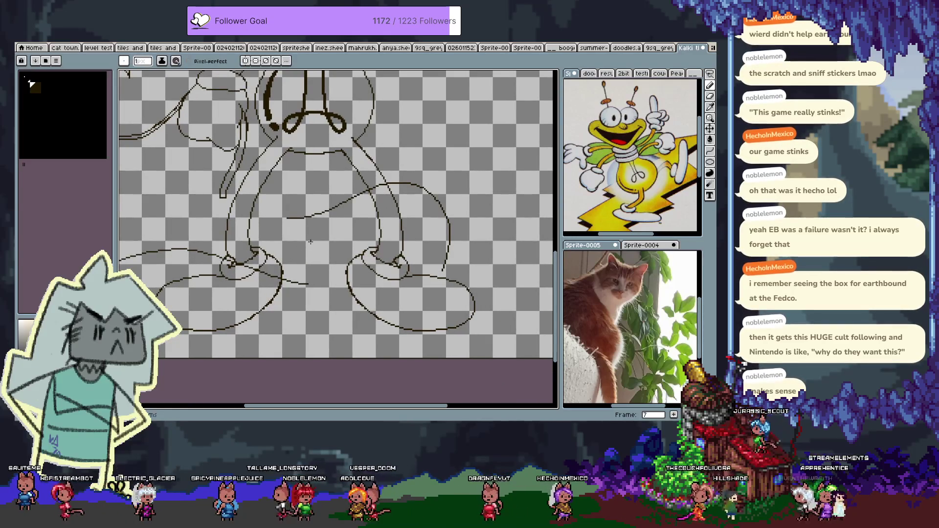
mouse_move(325, 228)
left_mouse_down()
mouse_move(418, 248)
mouse_move(343, 278)
left_mouse_up()
left_click_drag(420, 324, 511, 271)
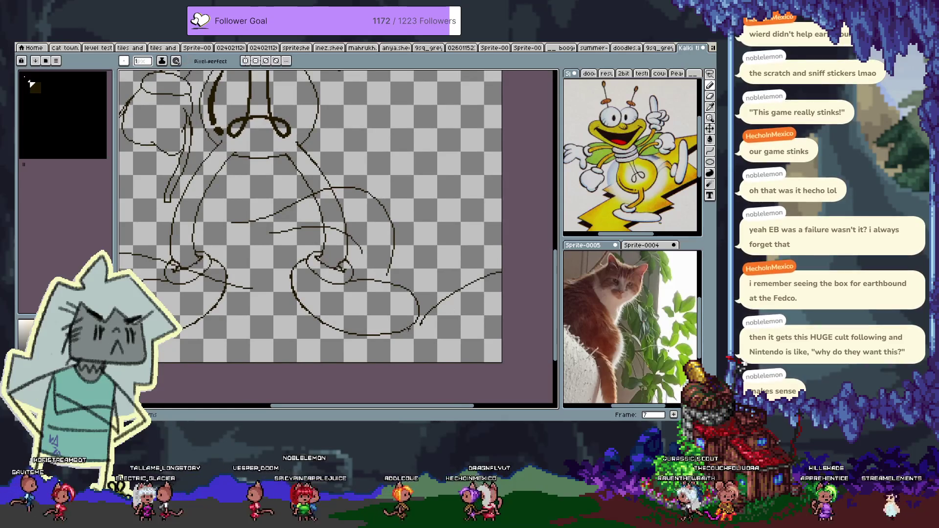
scroll(346, 221, "down", 2)
scroll(345, 221, "down", 1)
left_click_drag(346, 222, 346, 313)
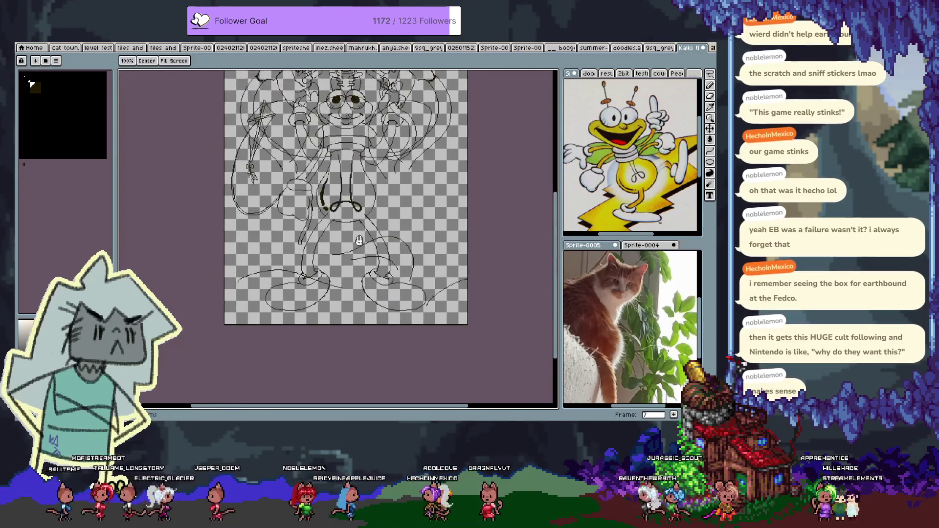
scroll(372, 213, "up", 3)
left_click_drag(372, 213, 378, 248)
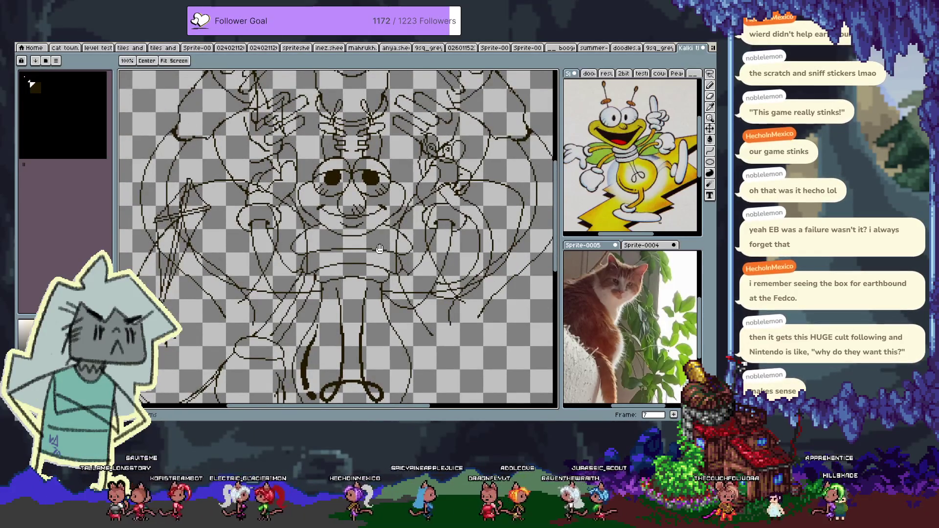
scroll(343, 372, "up", 1)
scroll(205, 288, "up", 1)
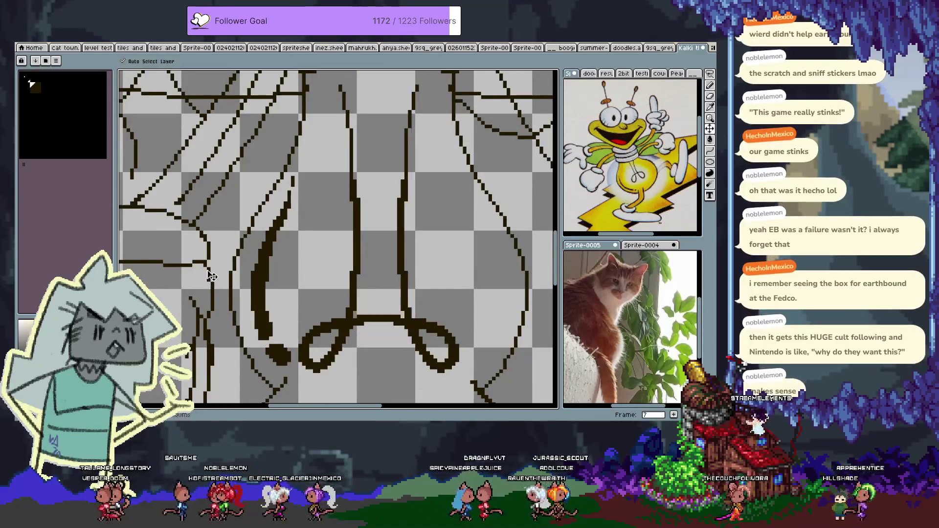
- Delete the active layer's linework, undo to restore face and body, then draw a diagonal by the right arm
scroll(462, 200, "down", 1)
scroll(462, 199, "down", 3)
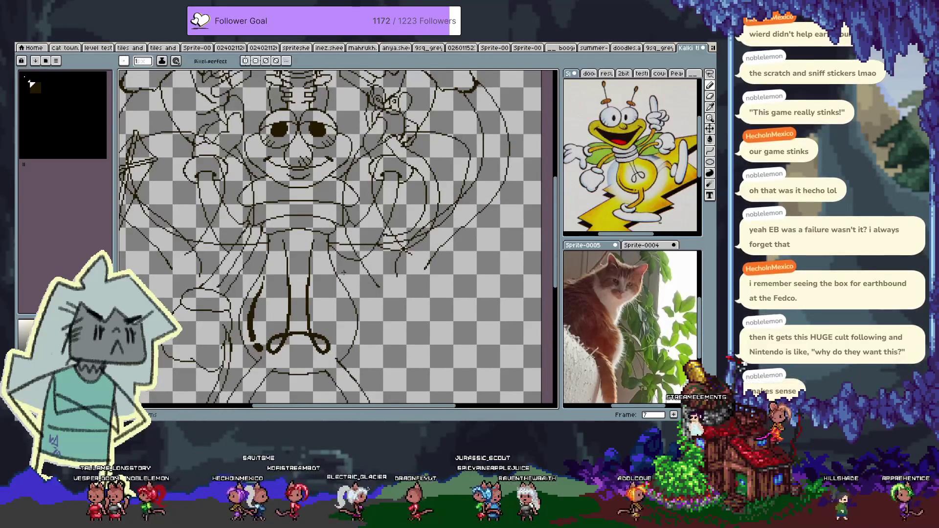
key("Tab")
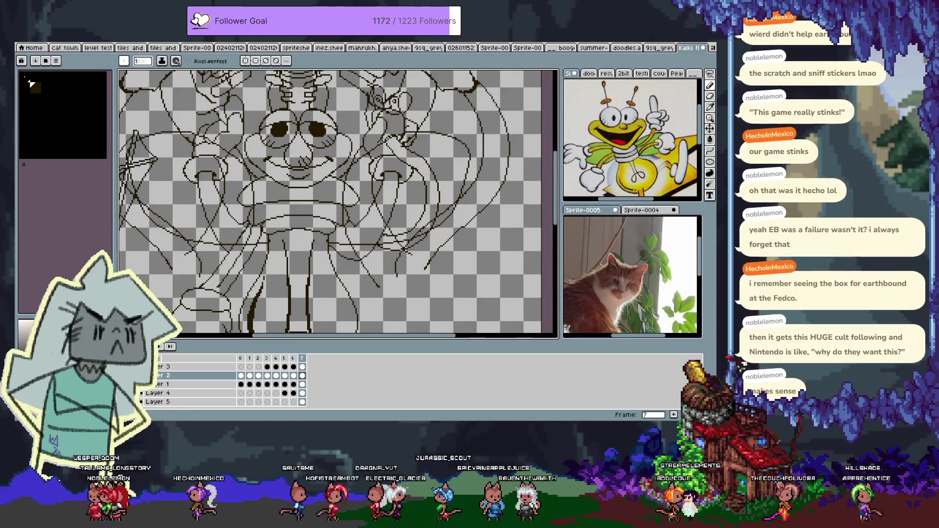
key("Delete")
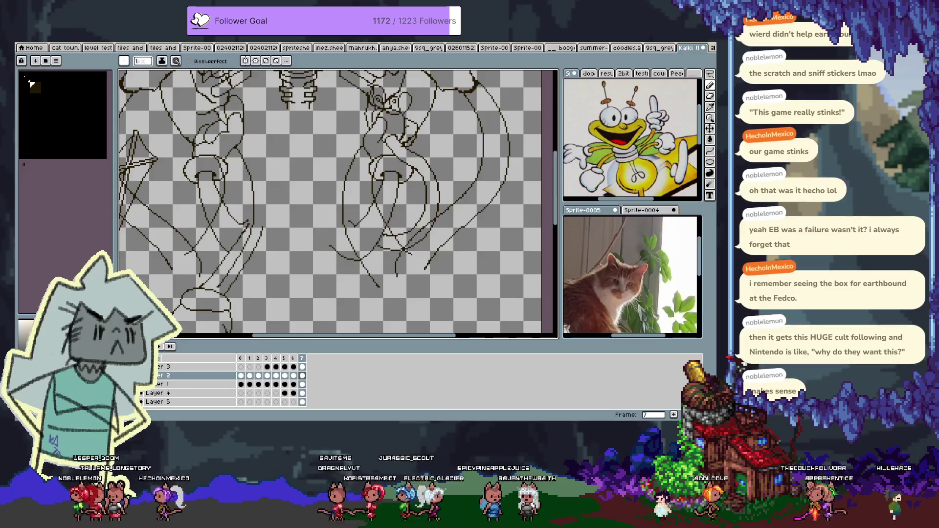
key("ctrl+z")
key("ctrl+z")
key("Tab")
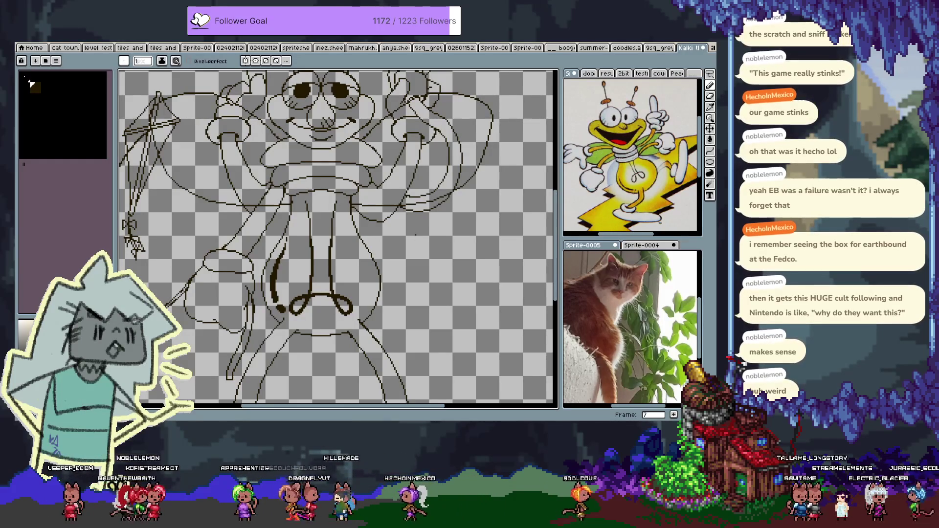
left_click_drag(433, 257, 468, 209)
- Undo the diagonal strokes and erase the lower tip of the stray line on the right side
key("ctrl+z")
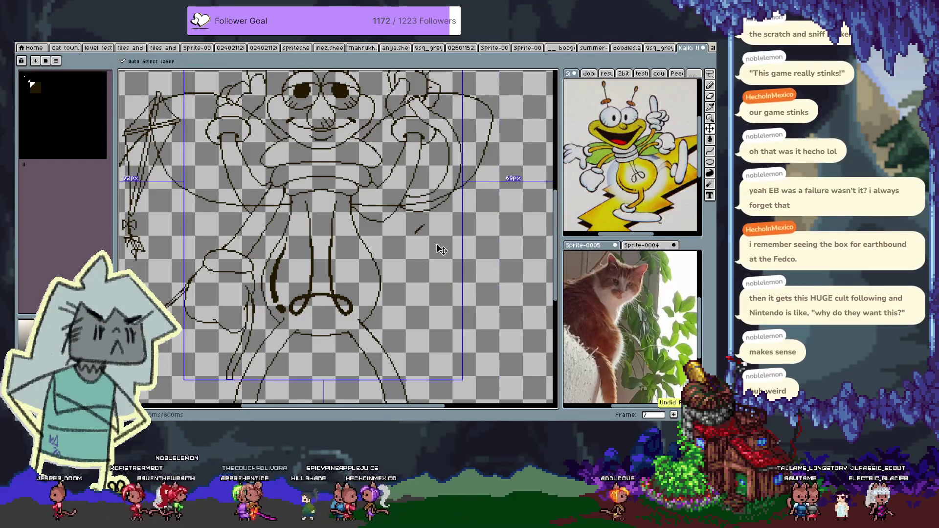
left_click_drag(395, 193, 400, 204)
key("b")
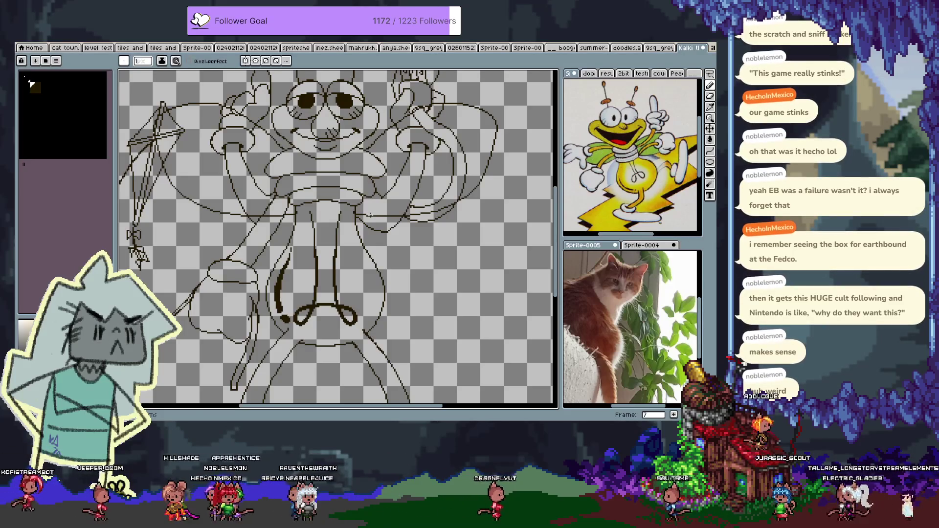
left_click_drag(370, 215, 340, 200)
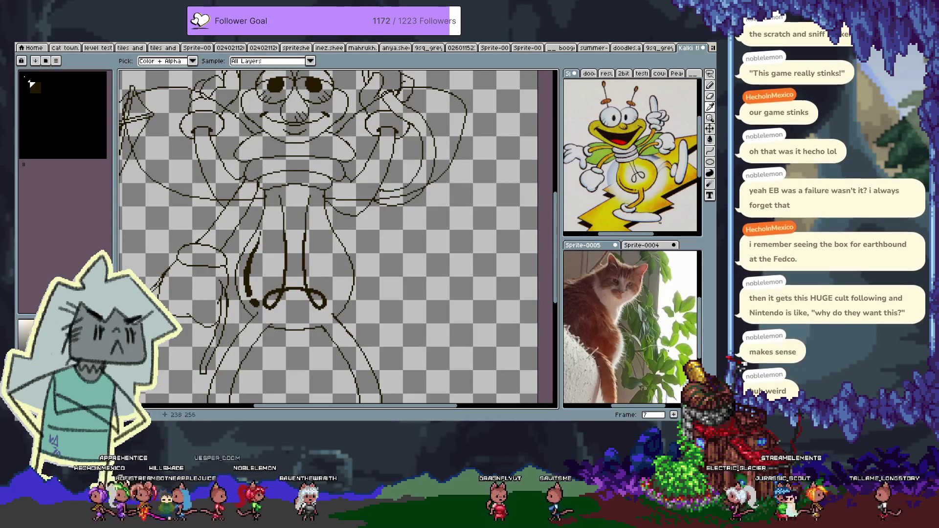
key("b")
key("ctrl+z")
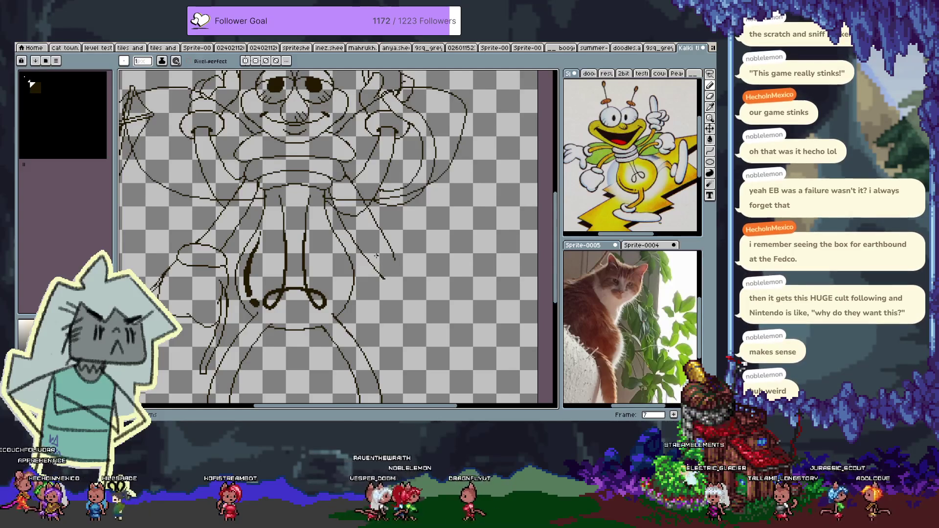
left_click_drag(355, 263, 352, 253)
key("e")
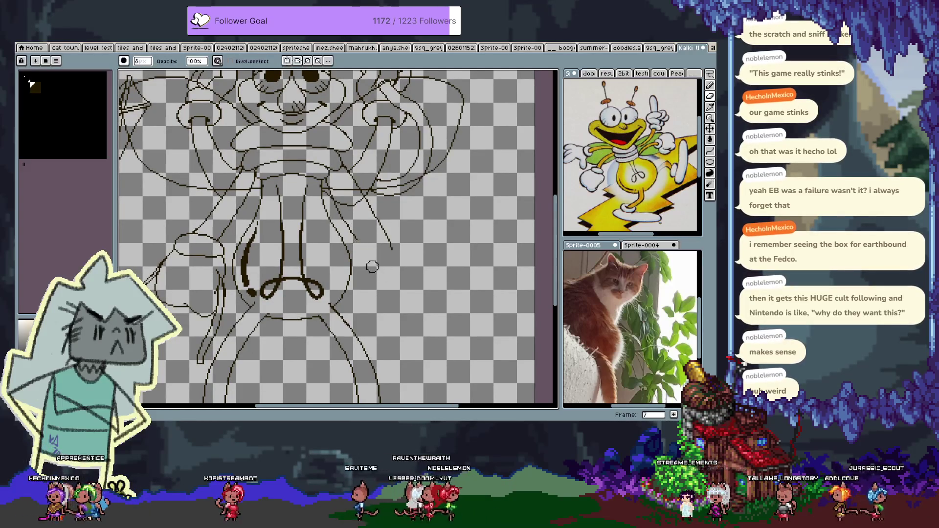
left_click_drag(386, 241, 380, 228)
key("b")
key("ctrl+z")
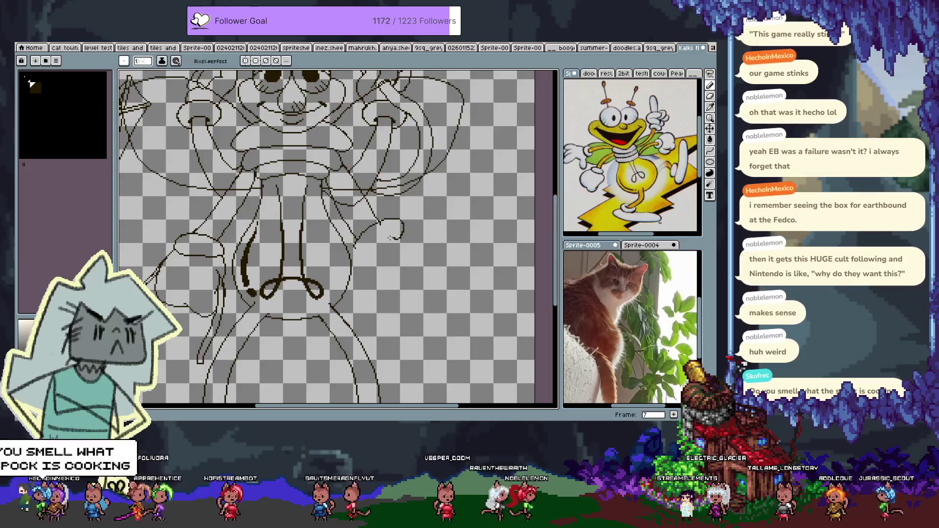
- Sketch several trial hand outlines beside the right arm, undoing each one
mouse_move(355, 244)
left_mouse_down()
mouse_move(378, 224)
mouse_move(407, 223)
mouse_move(371, 262)
mouse_move(391, 250)
left_mouse_up()
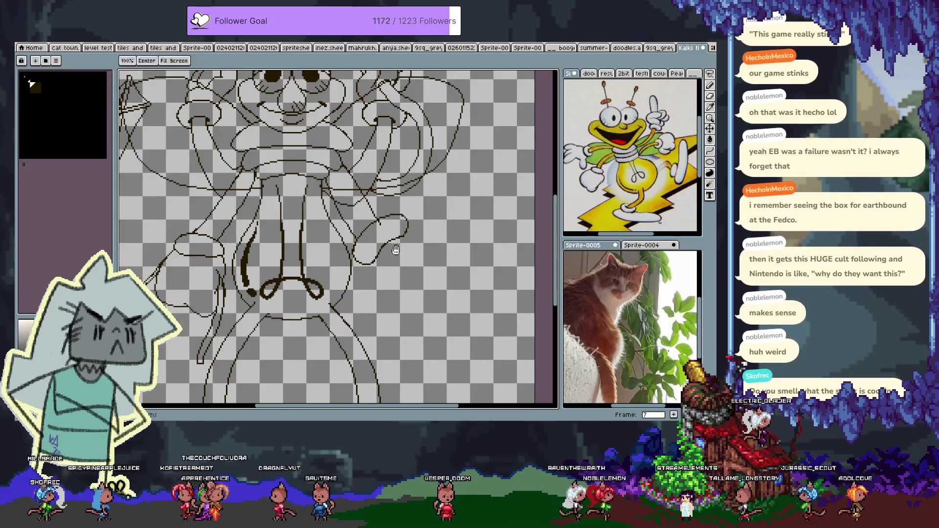
scroll(392, 250, "right", 2)
key("ctrl+z")
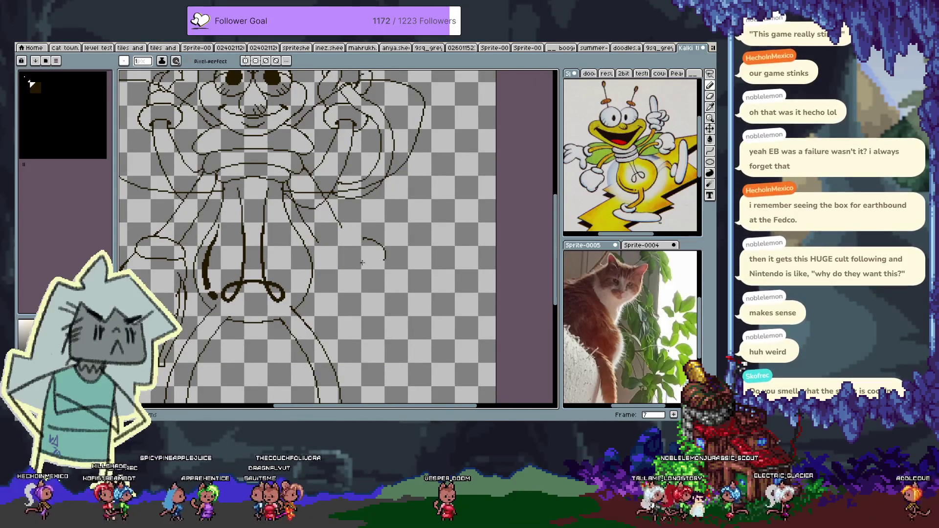
key("ctrl+z")
key("b")
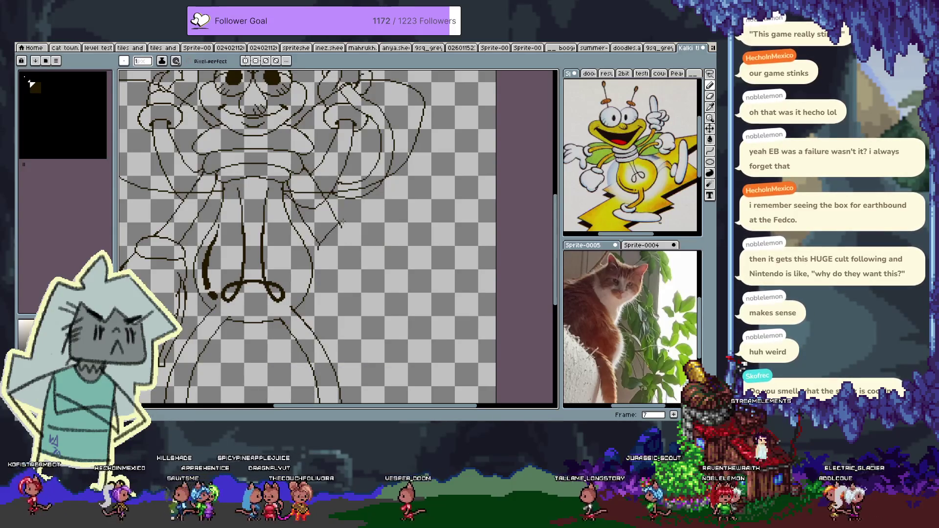
left_click_drag(347, 221, 309, 257)
key("ctrl+z")
left_click_drag(332, 234, 364, 226)
key("alt")
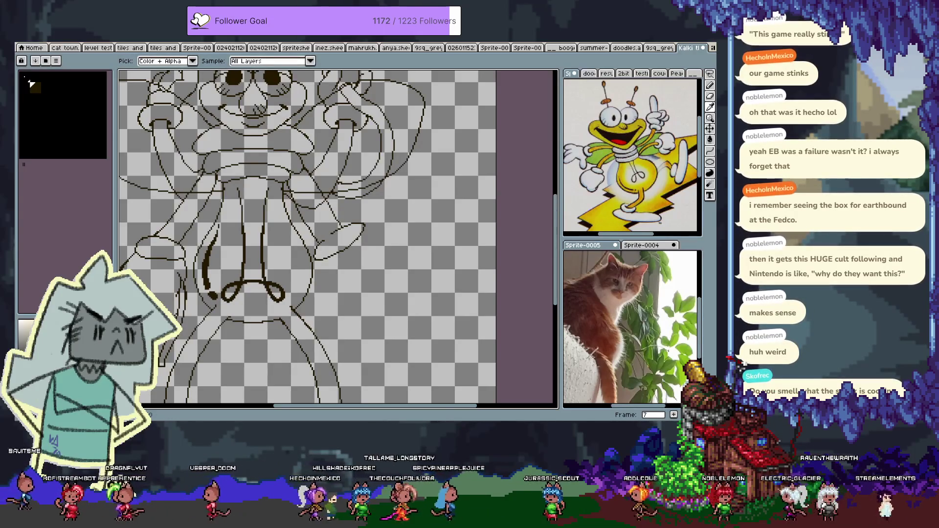
key("b")
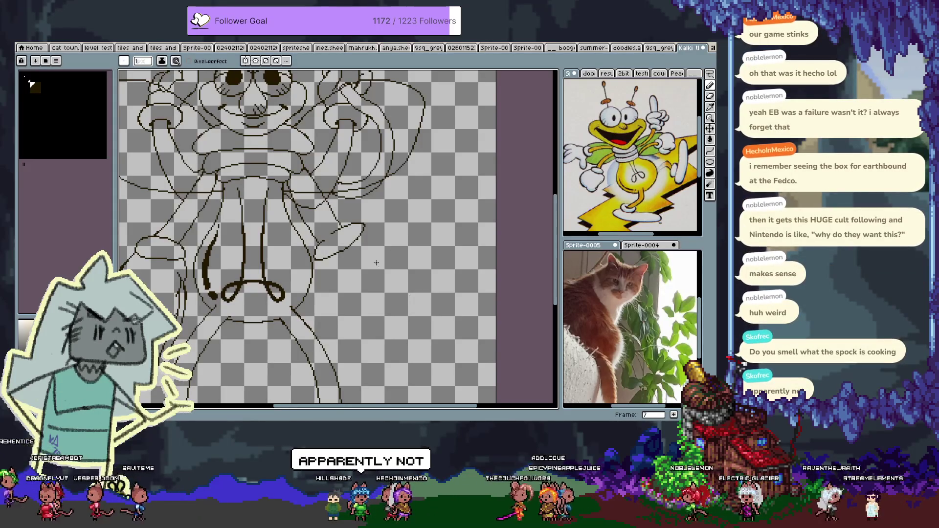
key("ctrl+z")
key("ctrl+z")
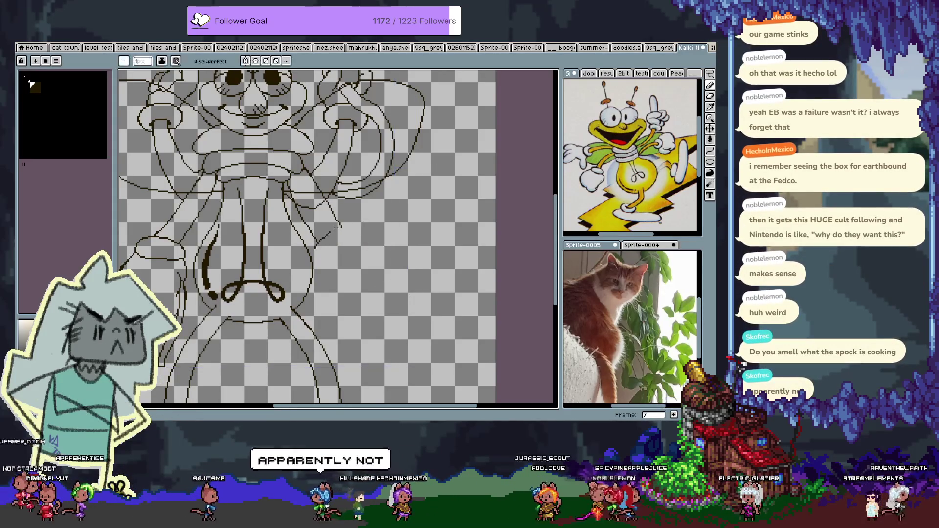
- Retry the lower-right hand stroke with drooping, shorter and curved versions, undoing each
scroll(327, 260, "right", 2)
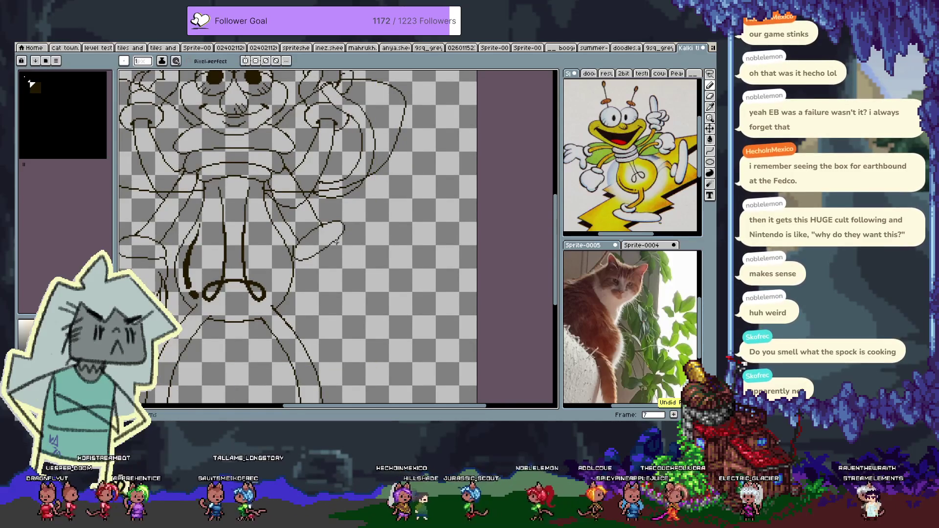
scroll(336, 240, "right", 3)
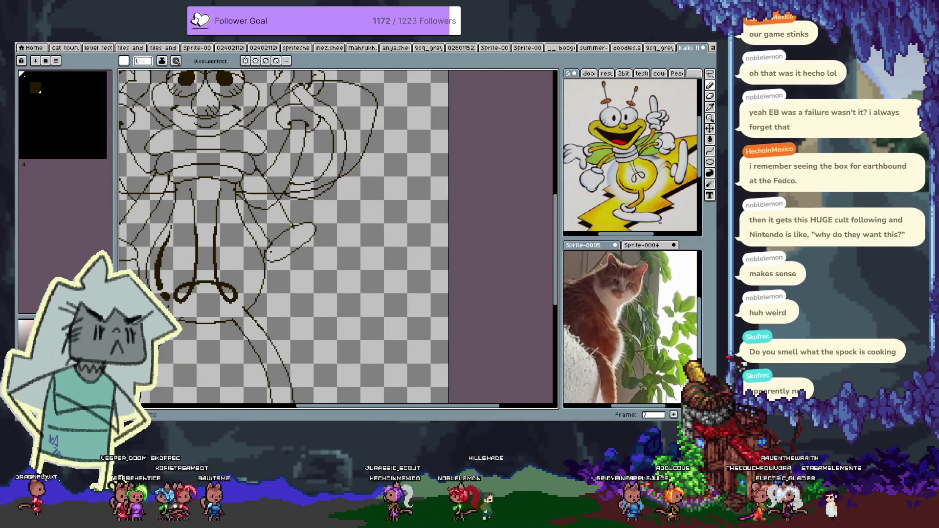
scroll(283, 261, "down", 2)
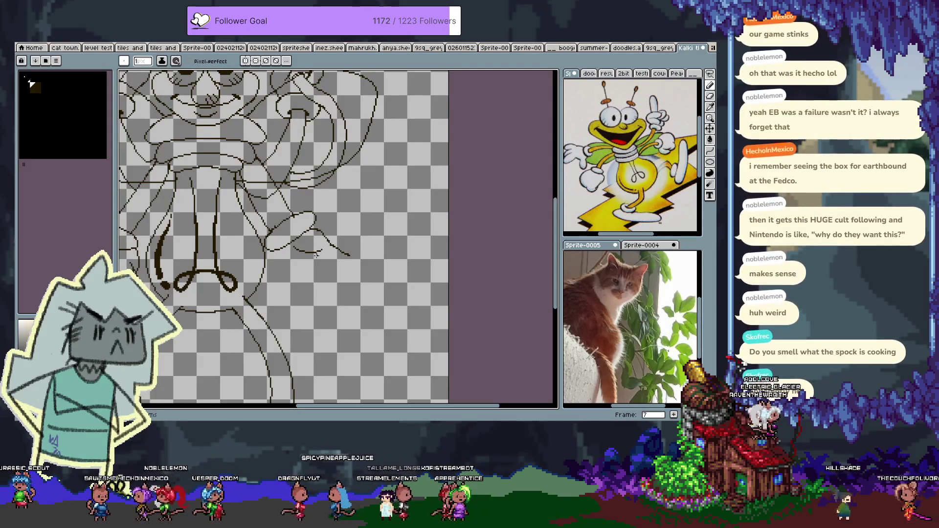
key("ctrl+z")
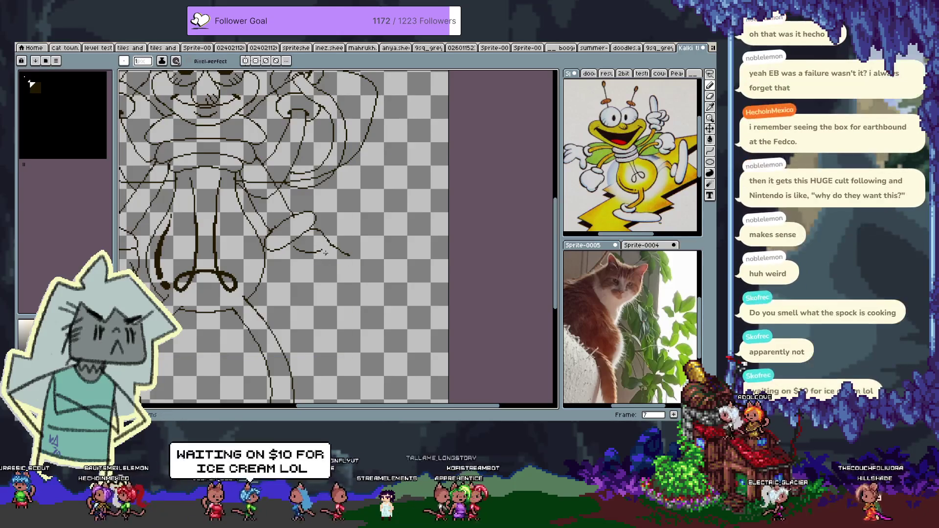
left_click_drag(316, 229, 347, 262)
key("ctrl+z")
left_click_drag(317, 230, 332, 244)
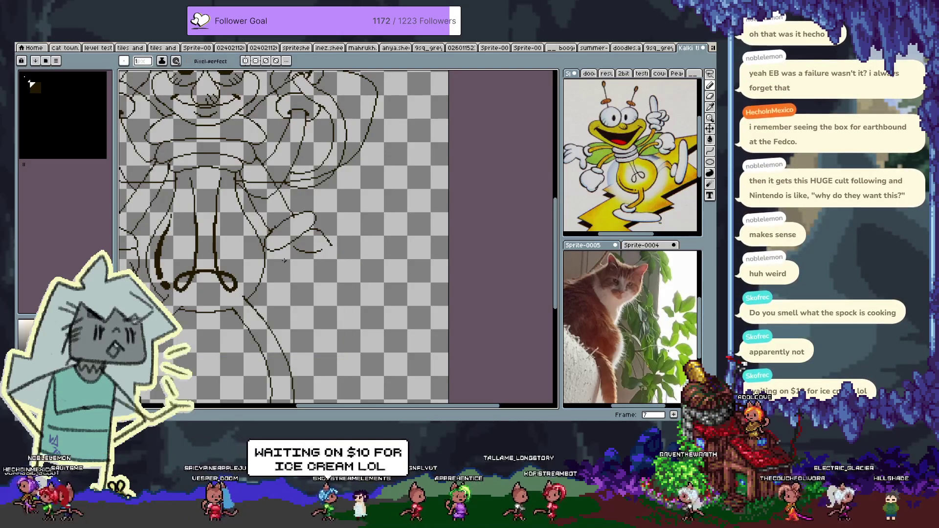
key("ctrl+z")
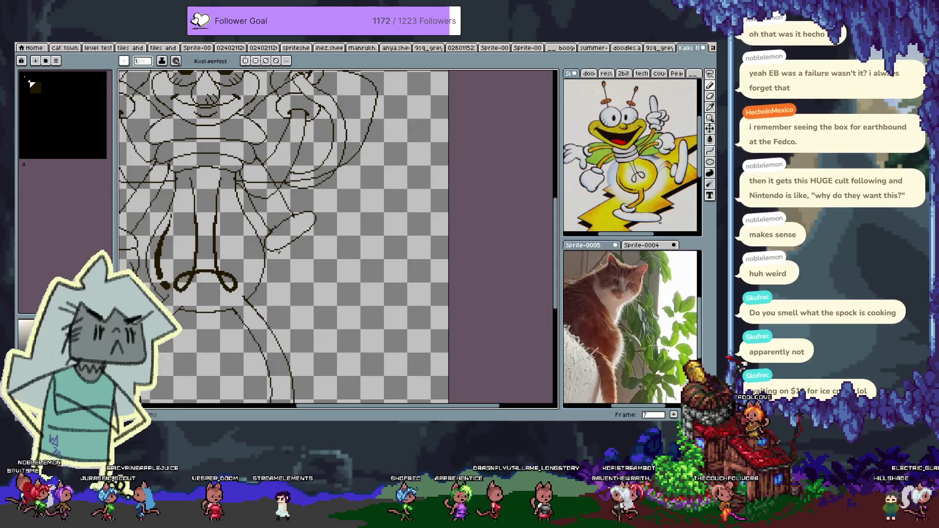
key("ctrl+z")
left_click_drag(275, 251, 300, 283)
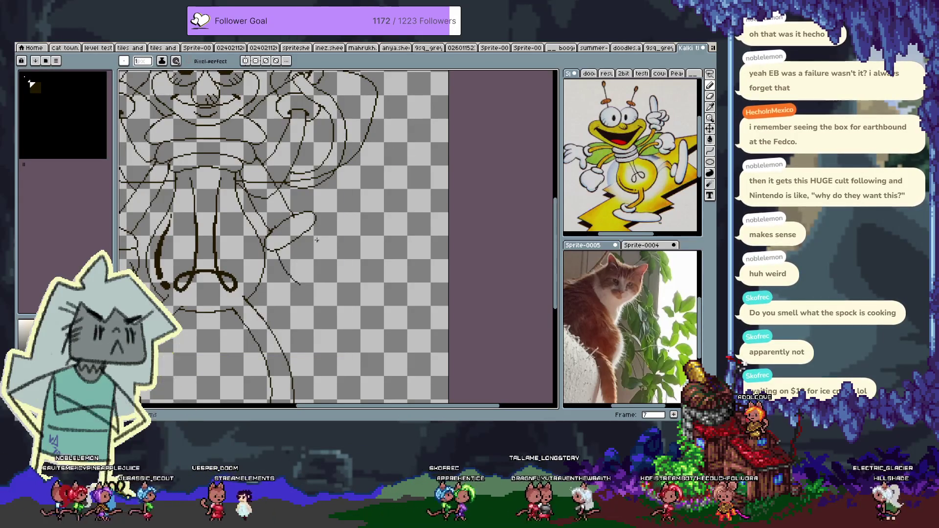
key("ctrl+z")
key("ctrl+z")
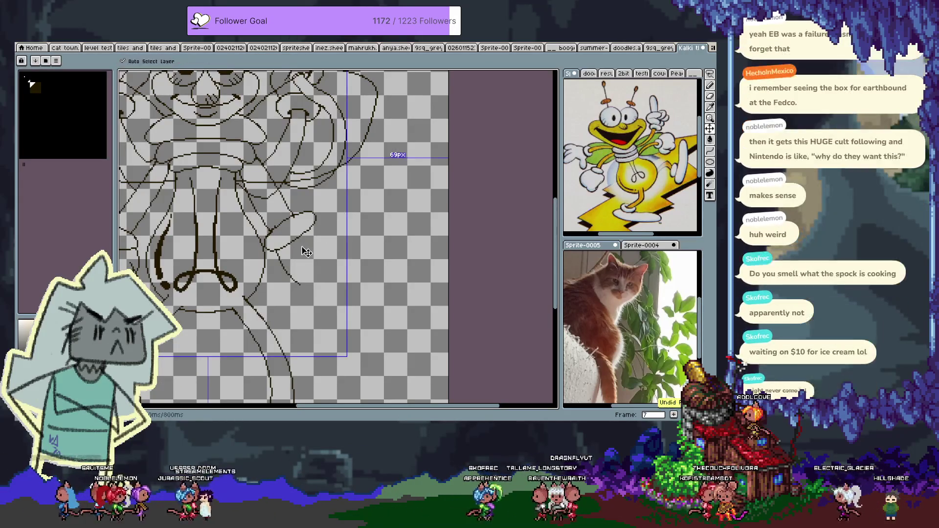
left_click_drag(284, 263, 308, 237)
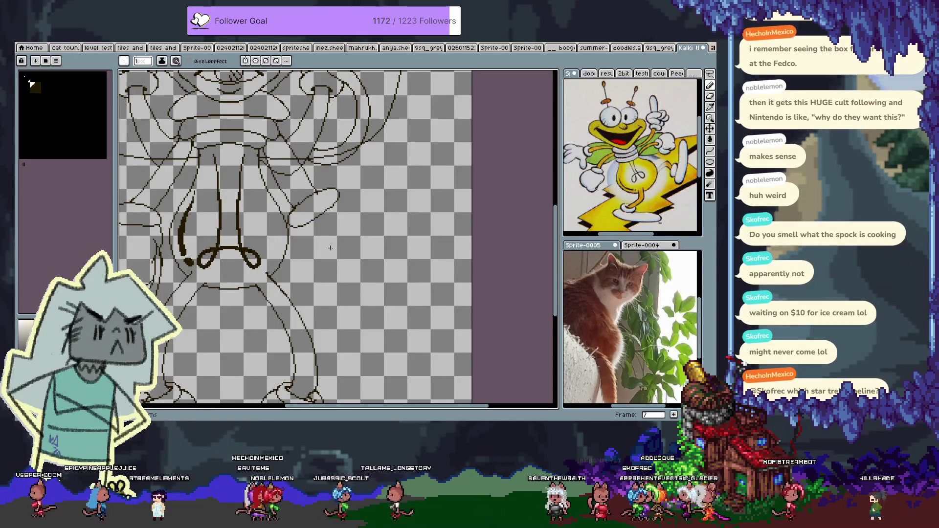
- Erase the top-right of the leaf-like tip and redraw a curve around it
key("e")
left_click_drag(325, 190, 340, 208)
key("v")
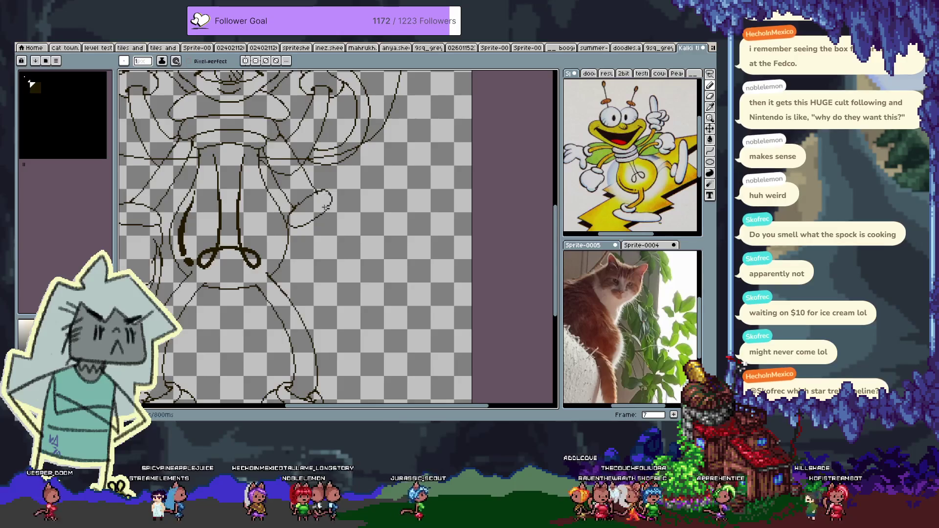
key("b")
key("ctrl+z")
left_click_drag(330, 196, 327, 212)
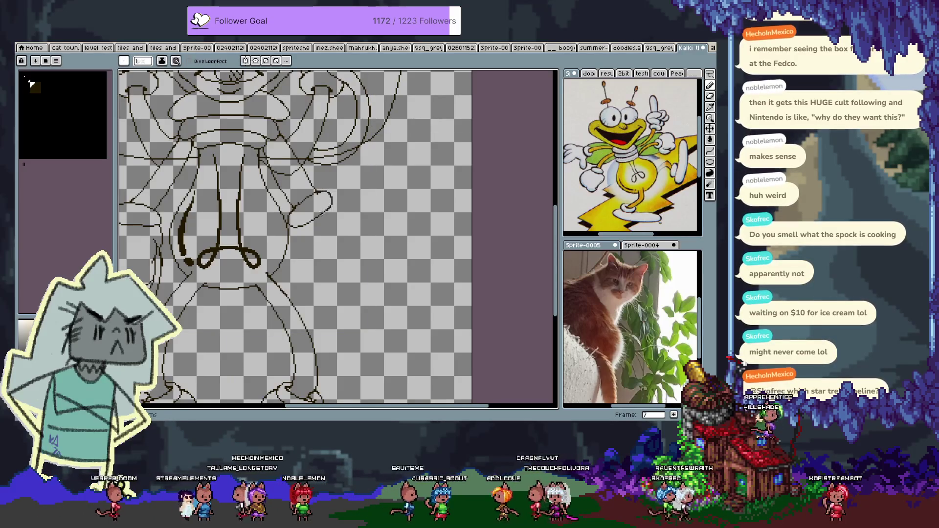
left_click_drag(352, 274, 415, 292)
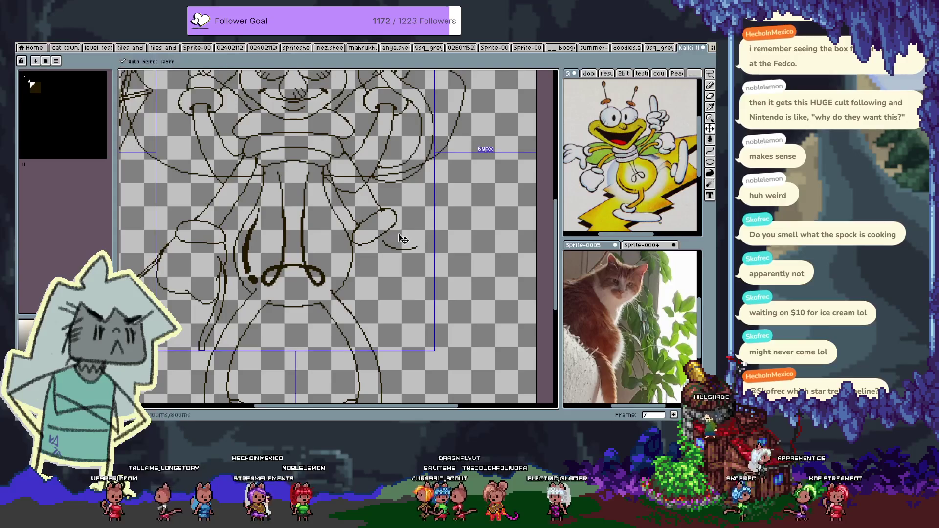
- Remove the loose curved stroke and the old hand oval from the right arm
key("ctrl+z")
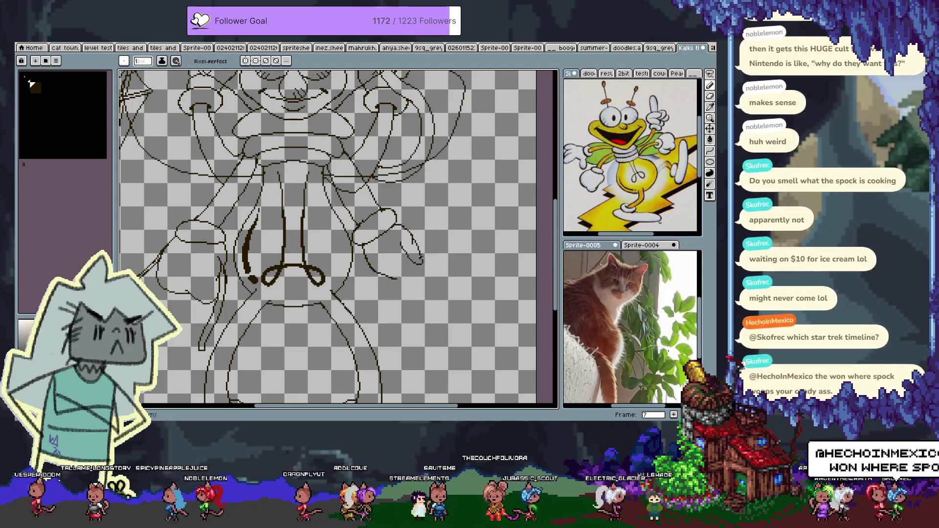
mouse_move(395, 216)
left_mouse_down()
mouse_move(408, 301)
mouse_move(382, 272)
left_mouse_up()
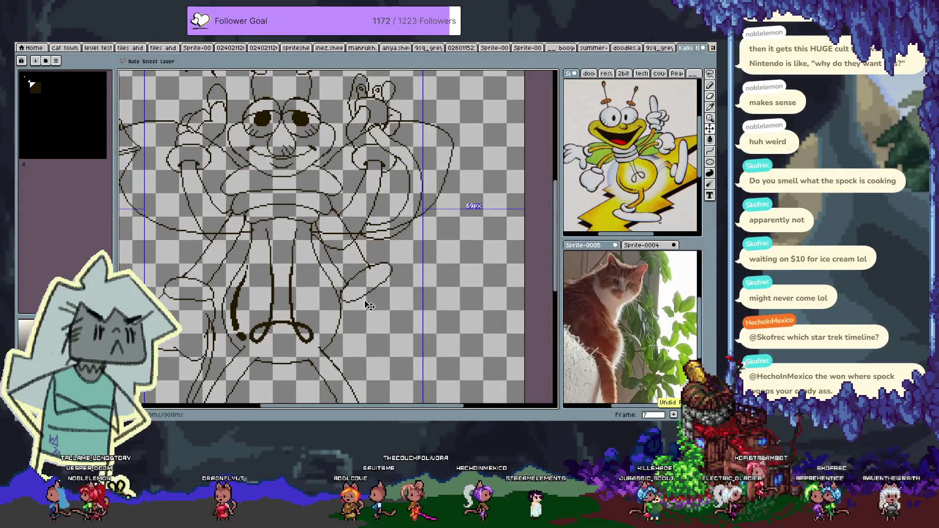
key("ctrl+z")
key("b")
mouse_move(374, 263)
left_mouse_down()
mouse_move(336, 295)
mouse_move(393, 267)
mouse_move(357, 297)
mouse_move(371, 265)
mouse_move(341, 303)
left_mouse_up()
key("ctrl+z")
key("ctrl+z")
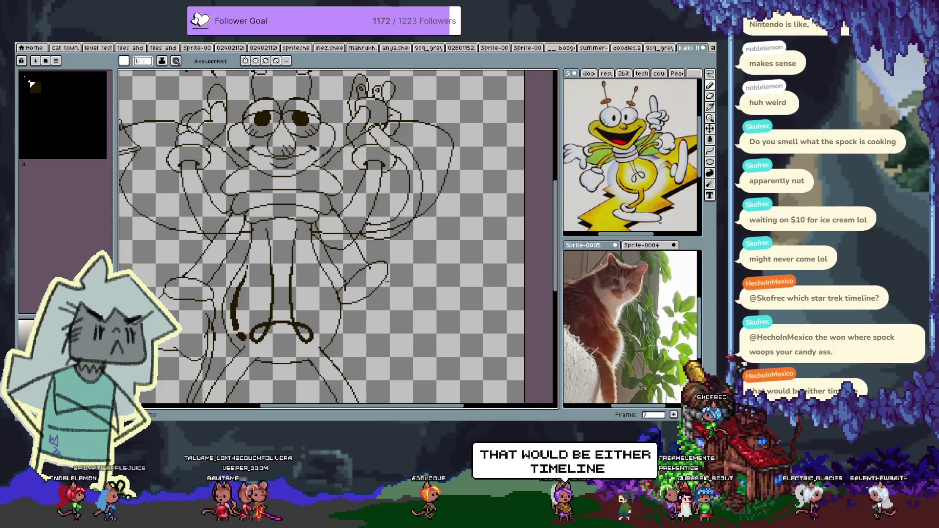
- Draw the hand's fingers and redraw the lower hand's curved edge with the 1px pencil
mouse_move(388, 279)
left_mouse_down()
mouse_move(413, 296)
mouse_move(391, 304)
mouse_move(413, 323)
left_mouse_up()
mouse_move(353, 303)
left_mouse_down()
mouse_move(385, 329)
mouse_move(370, 334)
left_mouse_up()
key("ctrl")
key("ctrl+z")
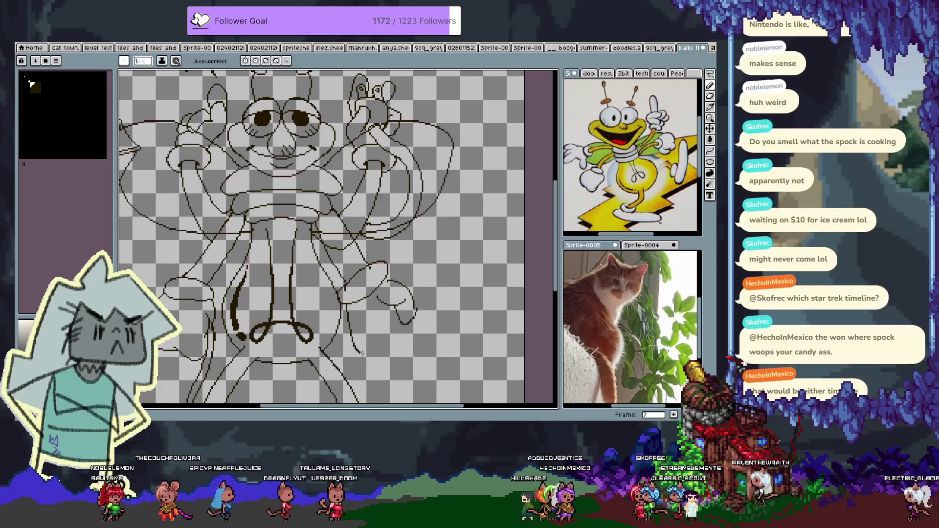
key("ctrl+z")
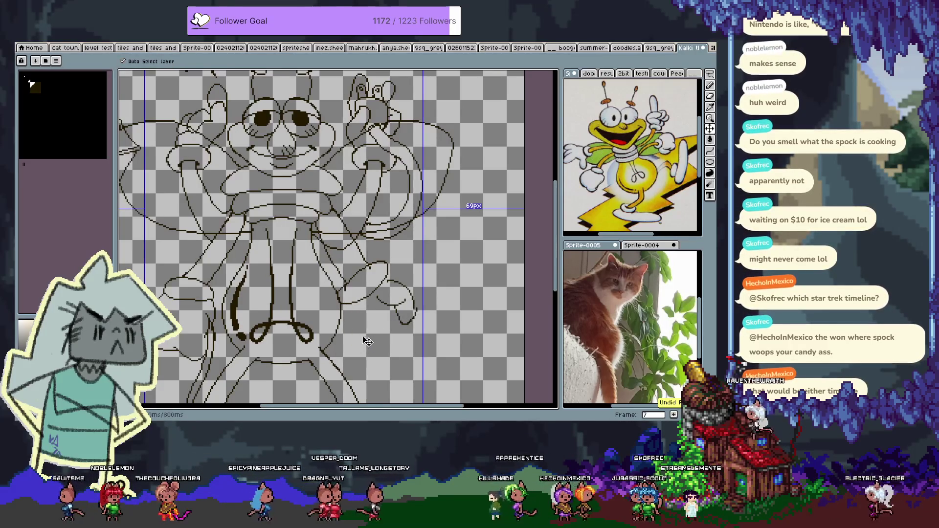
left_click_drag(346, 304, 371, 342)
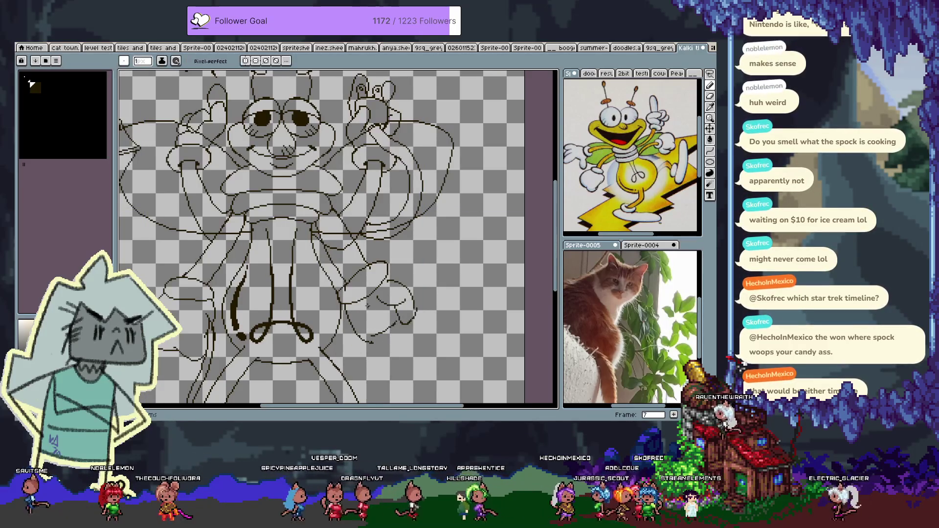
mouse_move(371, 300)
left_mouse_down()
mouse_move(394, 323)
mouse_move(379, 337)
left_mouse_up()
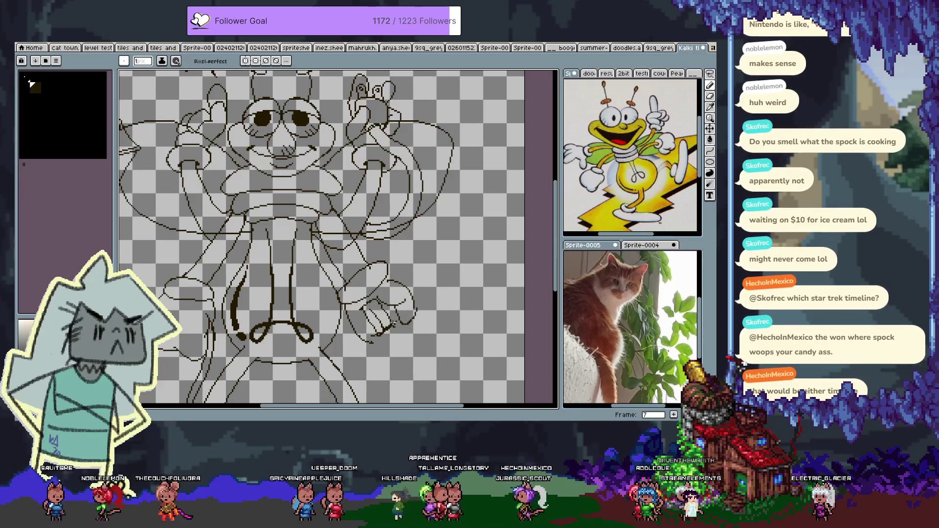
key("ctrl+z")
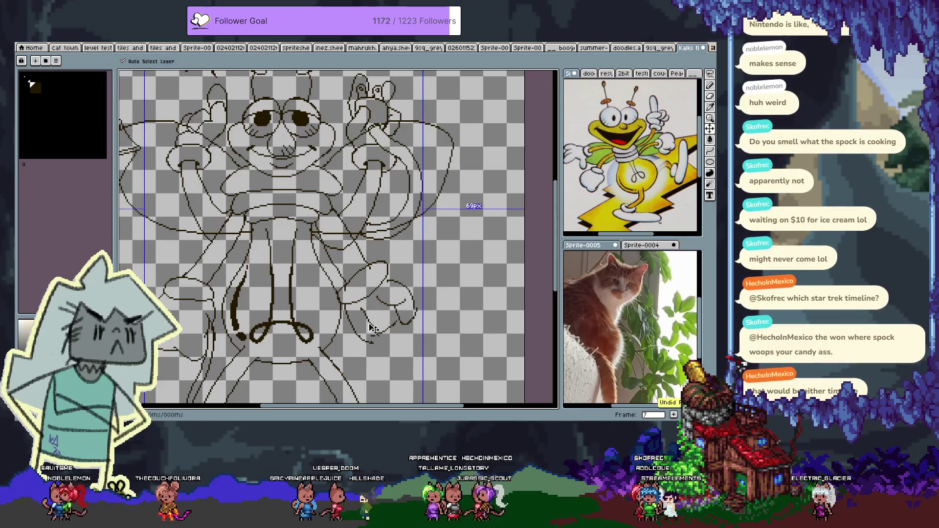
- Undo and redo the box strokes until the full tilted rectangle outline is restored
scroll(386, 304, "down", 2)
scroll(386, 304, "right", 3)
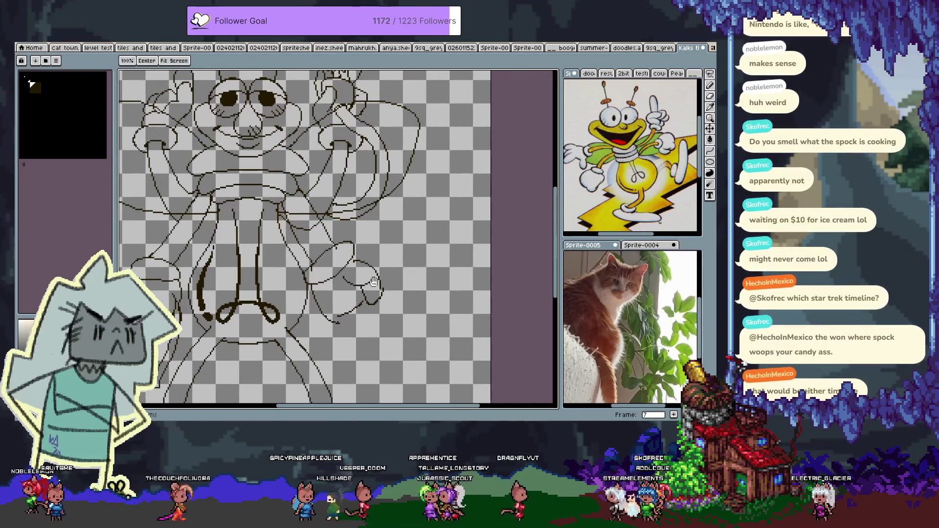
key("ctrl+z")
key("ctrl+y")
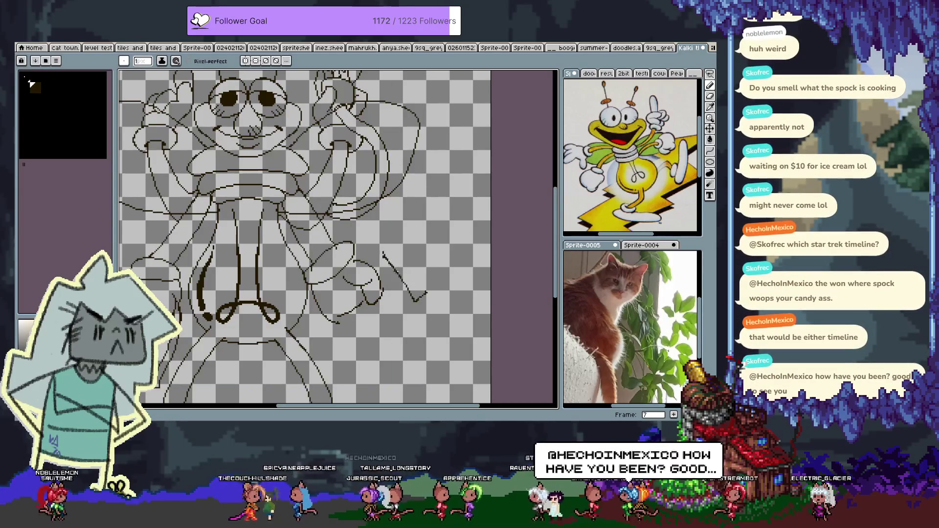
key("ctrl+y")
key("ctrl+y")
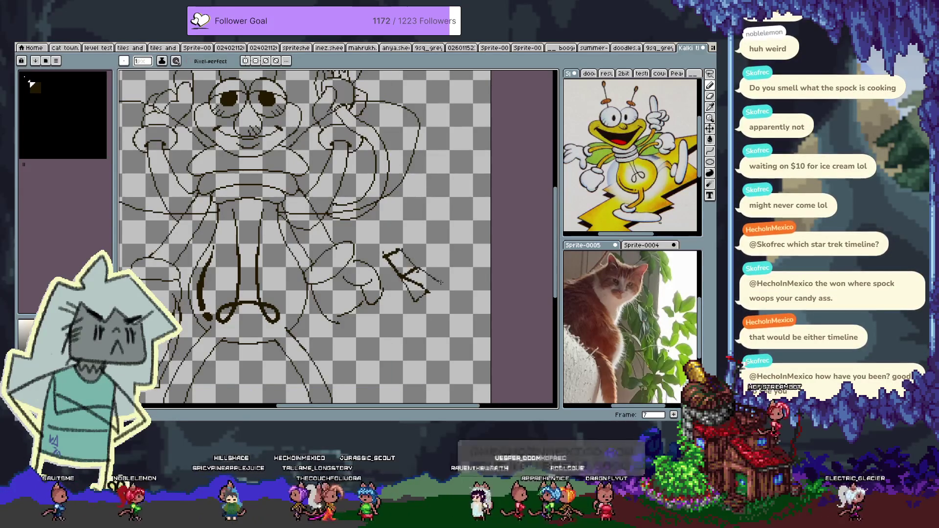
key("ctrl+y")
key("ctrl+y")
key("ctrl+y")
key("ctrl+z")
key("ctrl+z")
key("ctrl+y")
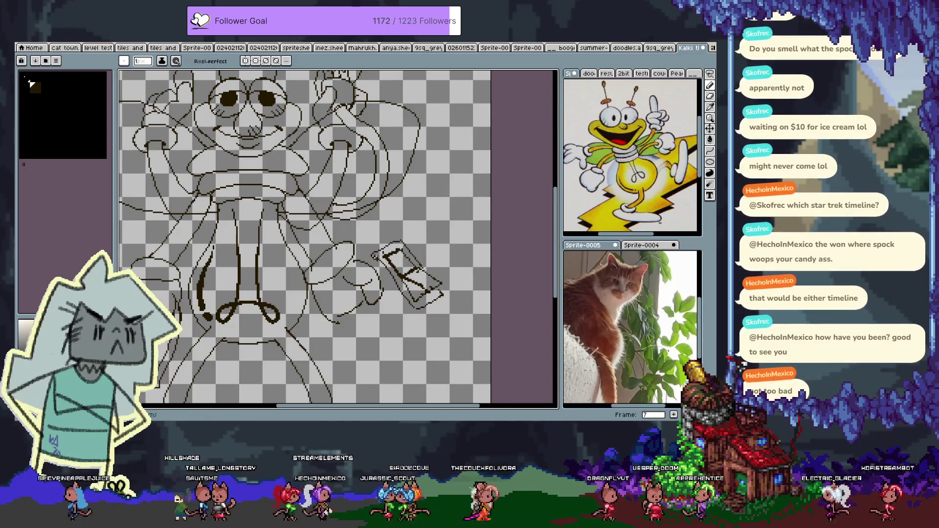
key("ctrl+y")
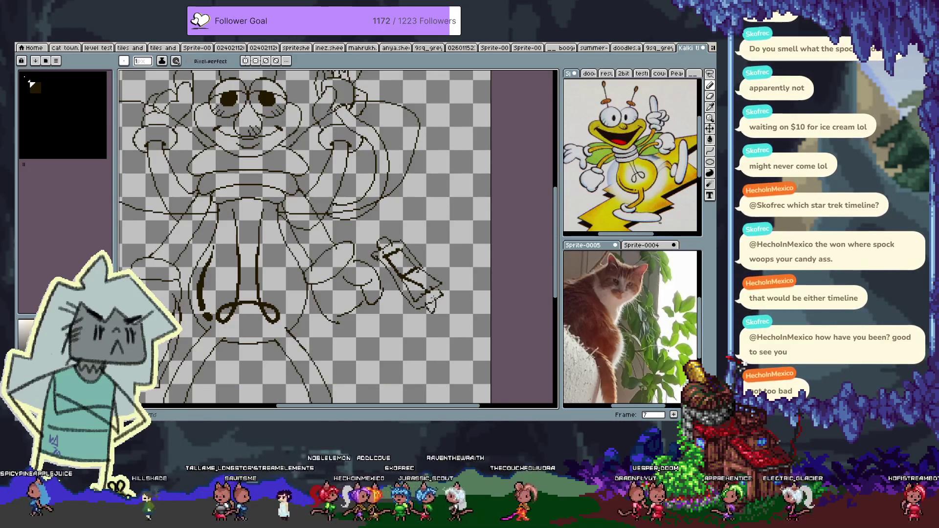
left_click_drag(317, 263, 383, 331)
key("b")
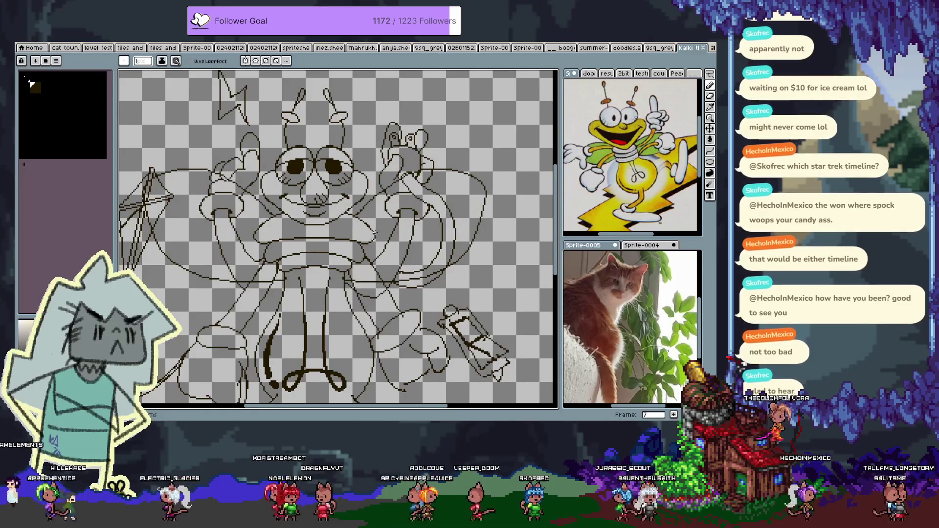
- Zoom in and out on the canvas to inspect the face
scroll(373, 235, "up", 2)
scroll(364, 220, "down", 1)
scroll(294, 180, "up", 1)
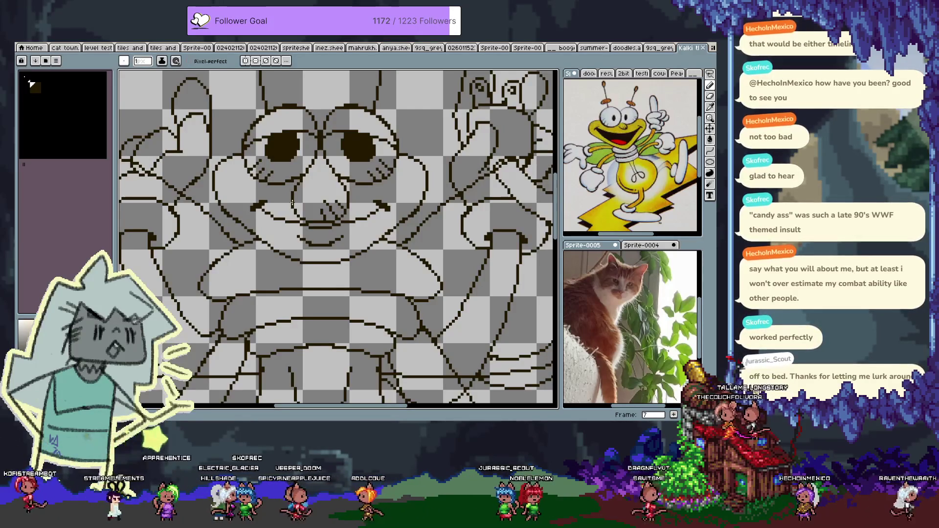
- Add pixels along the mouth line with the 1px pixel-perfect pencil
key("b")
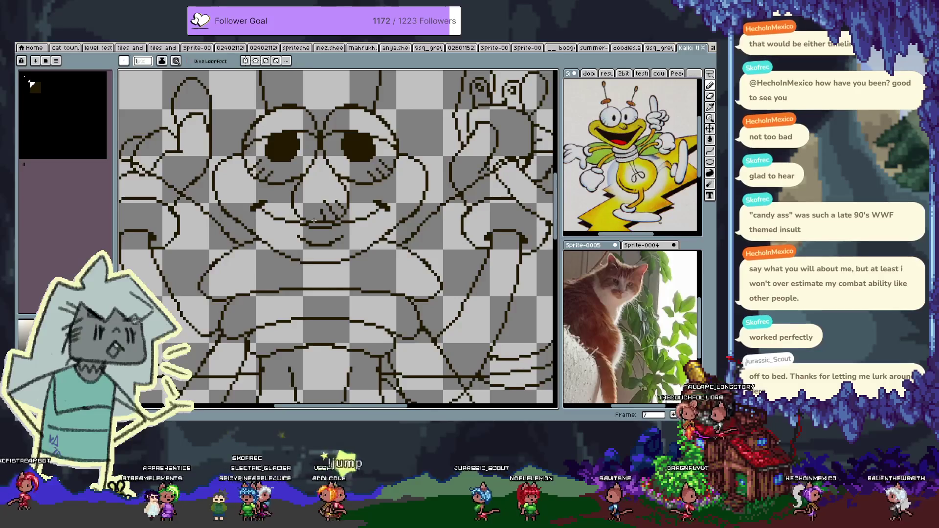
key("b")
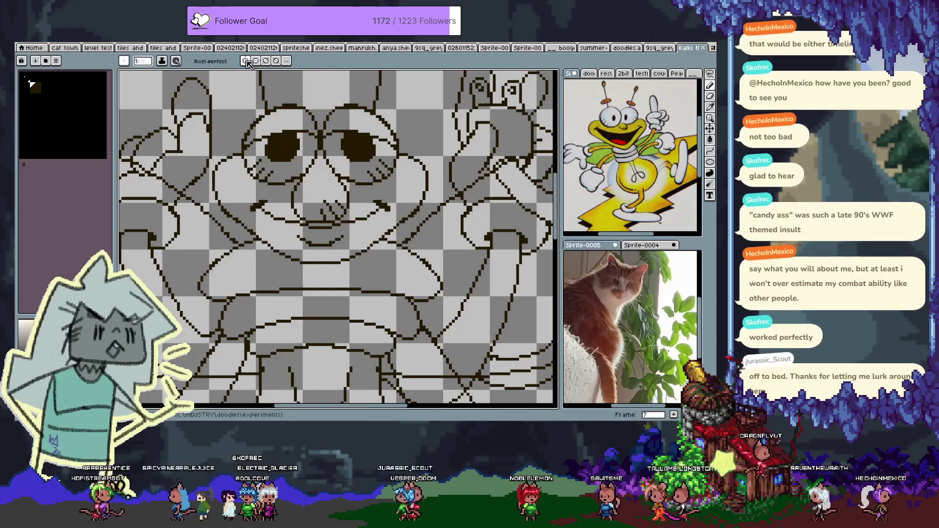
key("v")
key("b")
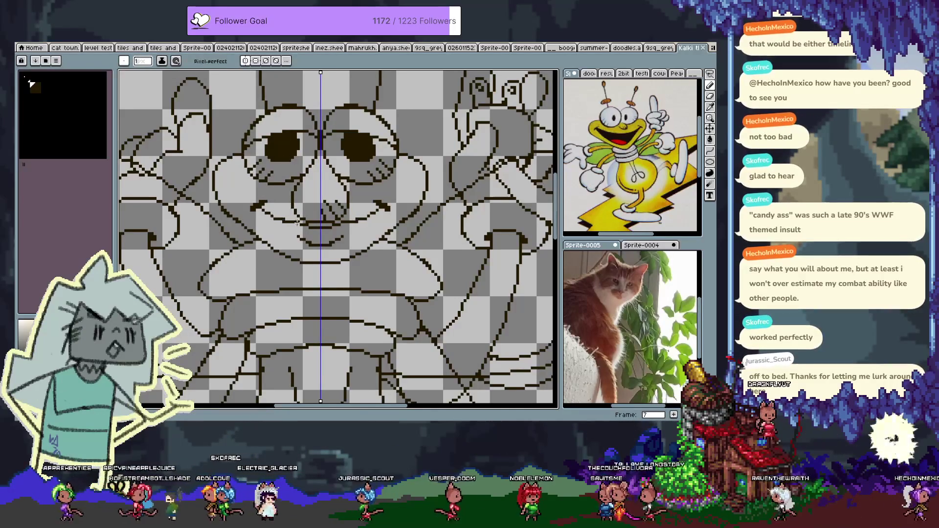
left_click_drag(276, 222, 293, 225)
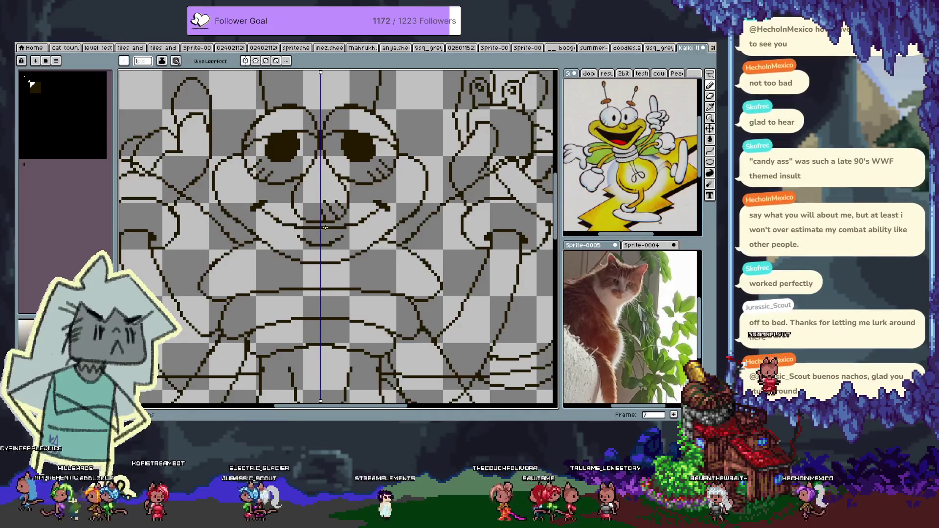
- Save the drawing, redraw the mouth's curve, and select the mouth area
key("ctrl+s")
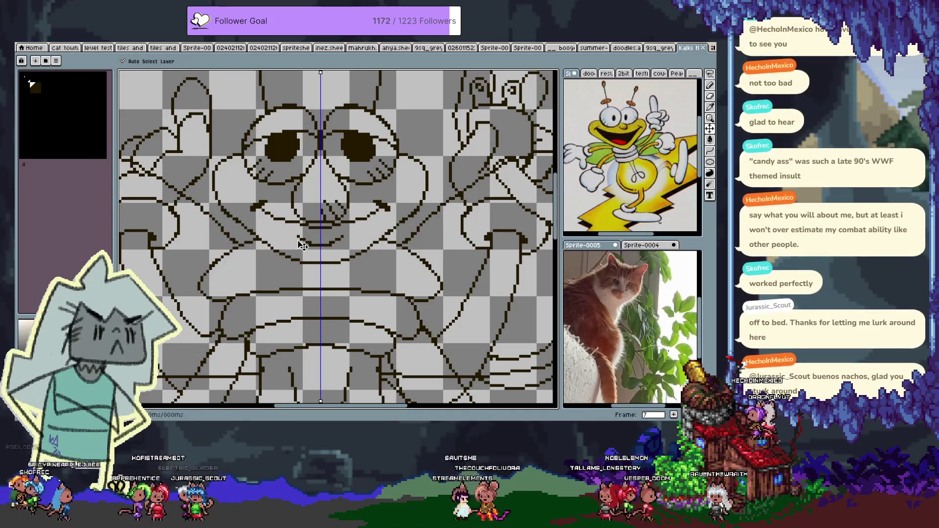
left_click(311, 225)
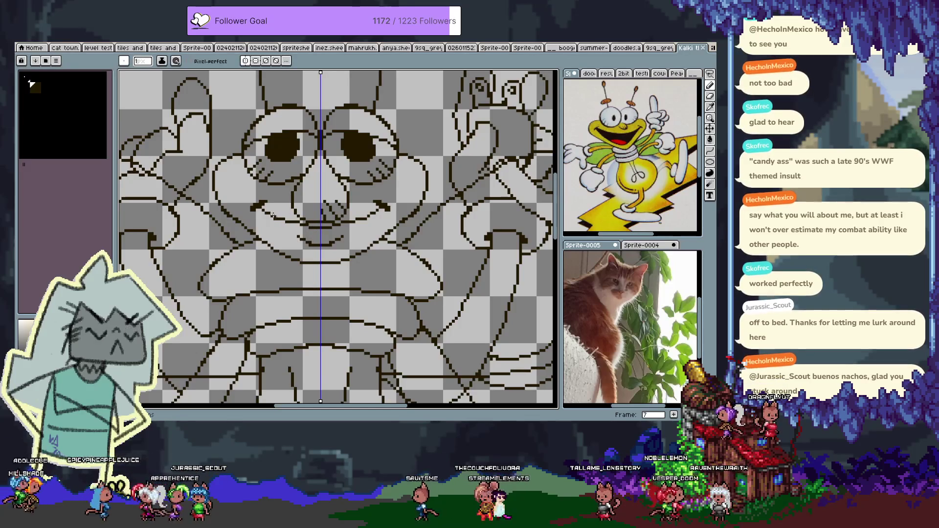
key("ctrl+s")
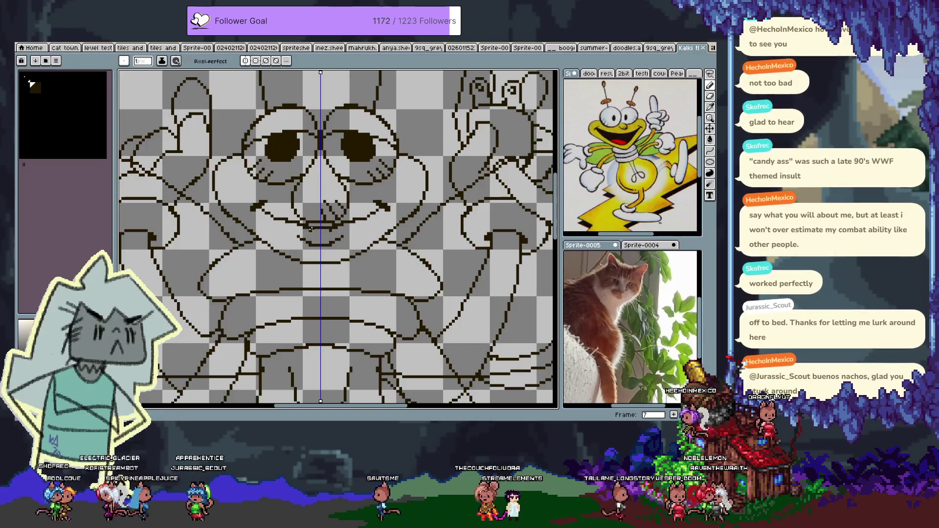
mouse_move(313, 230)
left_mouse_down()
mouse_move(343, 226)
mouse_move(313, 229)
mouse_move(327, 233)
mouse_move(282, 221)
mouse_move(314, 232)
left_mouse_up()
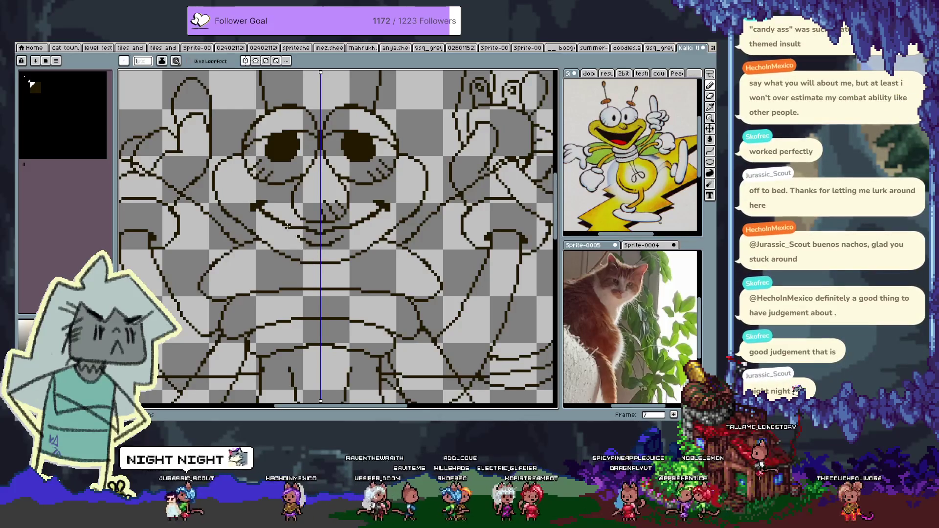
key("m")
mouse_move(348, 233)
left_mouse_down()
mouse_move(292, 246)
mouse_move(323, 263)
left_mouse_up()
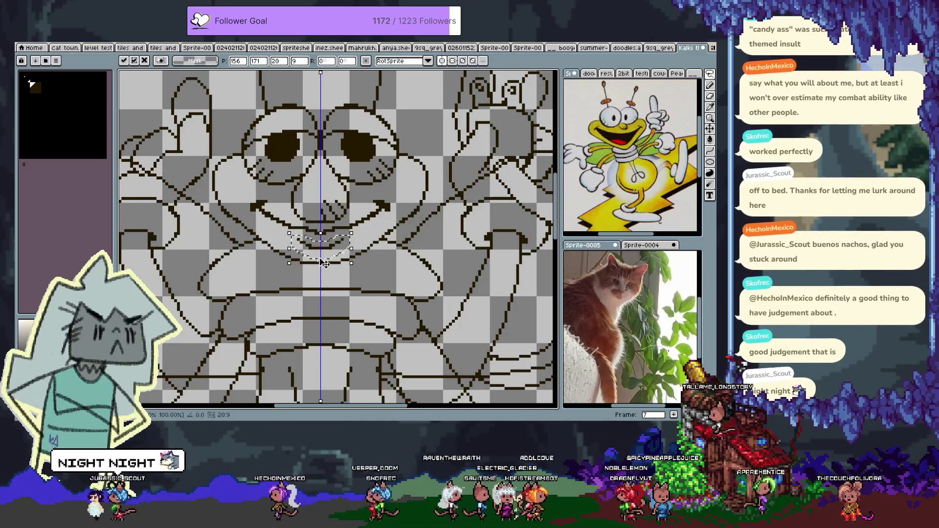
- Commit the repositioned mouth beneath the nose
key("Return")
key("i")
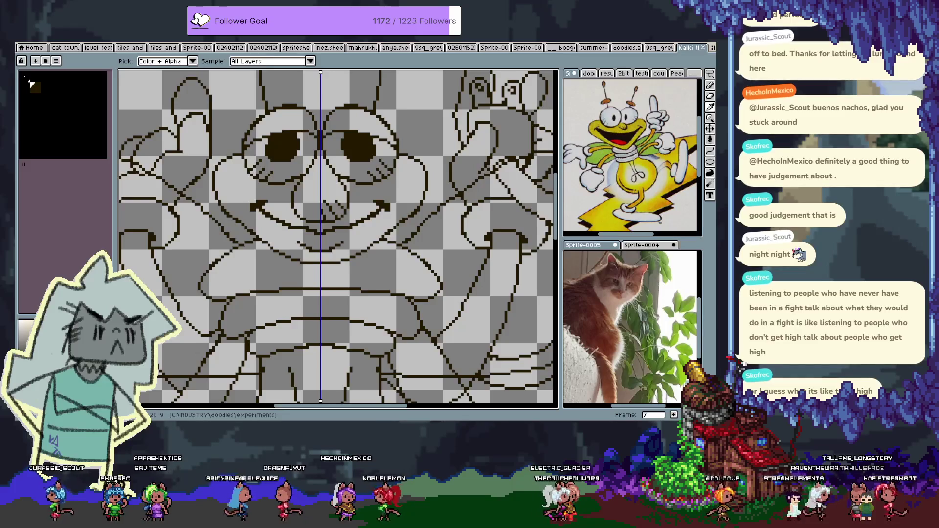
- Undo the last edit, then pan and zoom down to the lower body and bottom loops
key("m")
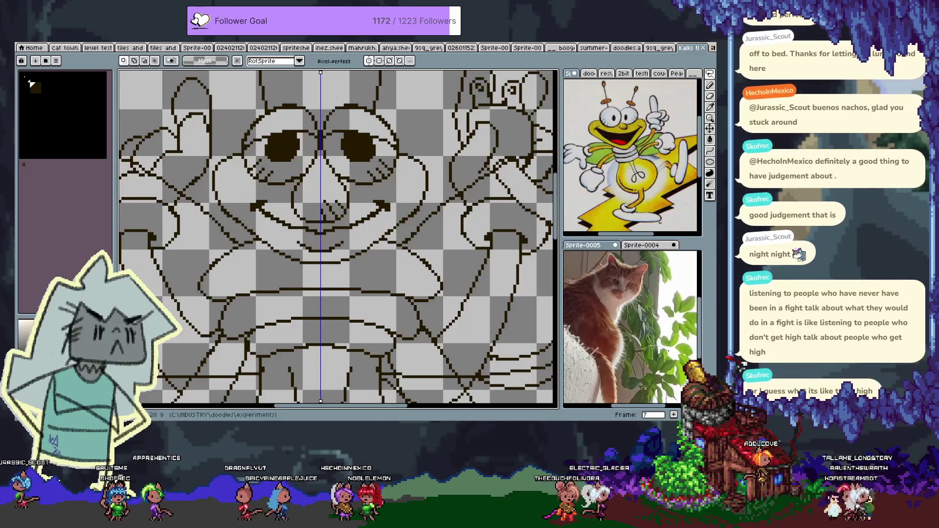
scroll(372, 269, "down", 1)
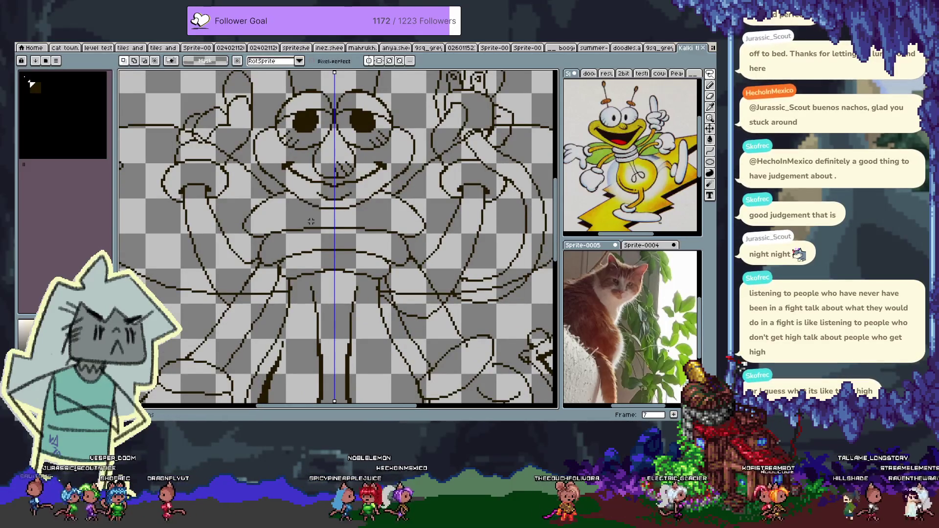
key("ctrl+z")
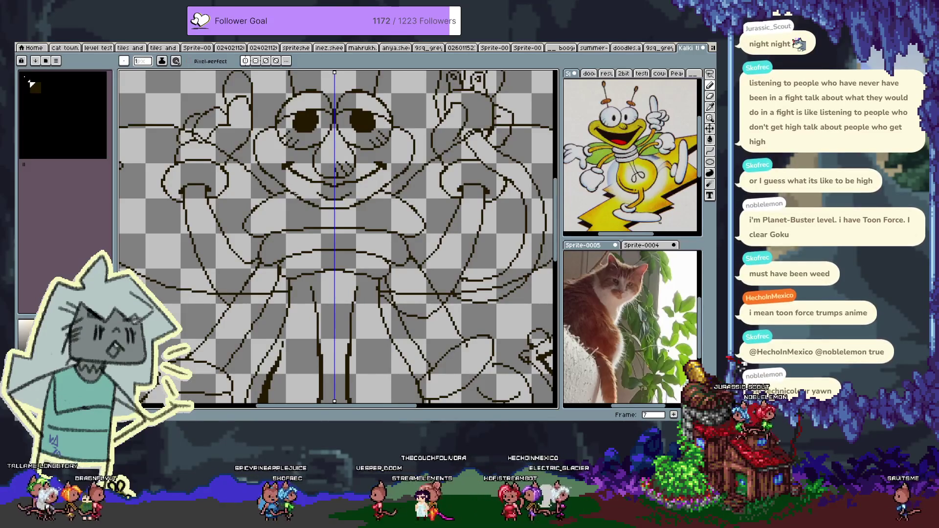
left_click_drag(316, 216, 325, 223)
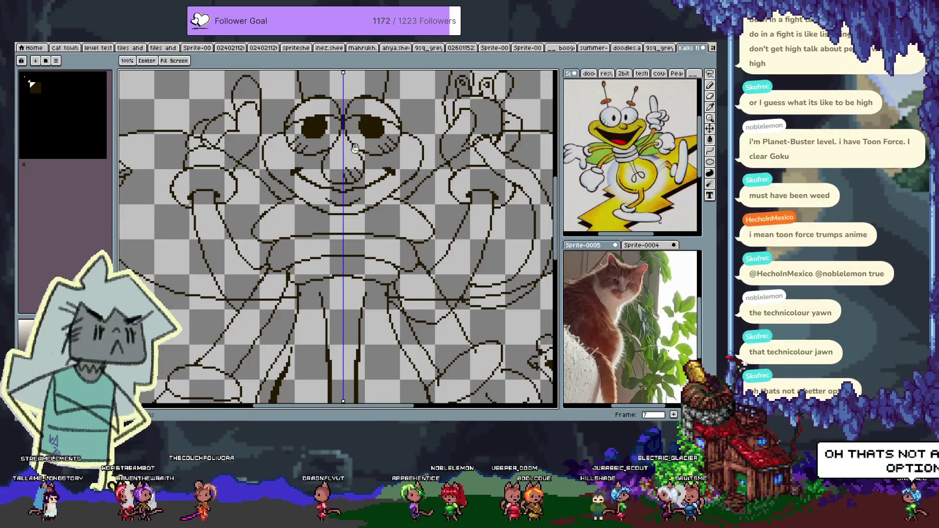
scroll(354, 198, "up", 1)
scroll(354, 198, "up", 2)
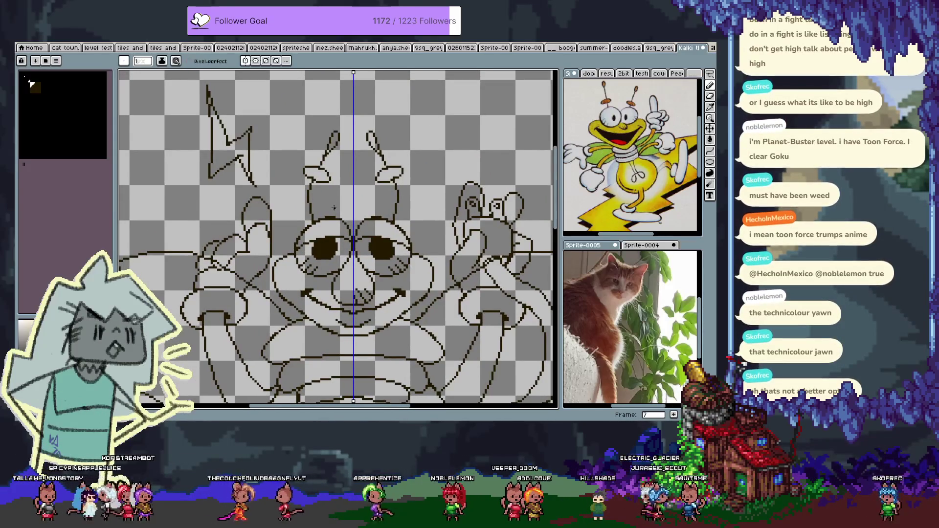
scroll(335, 201, "down", 3)
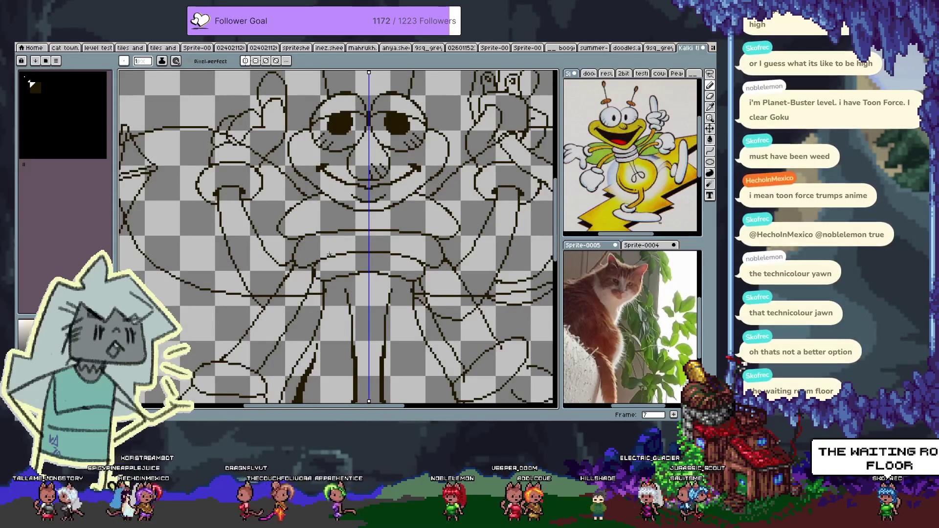
scroll(322, 251, "down", 3)
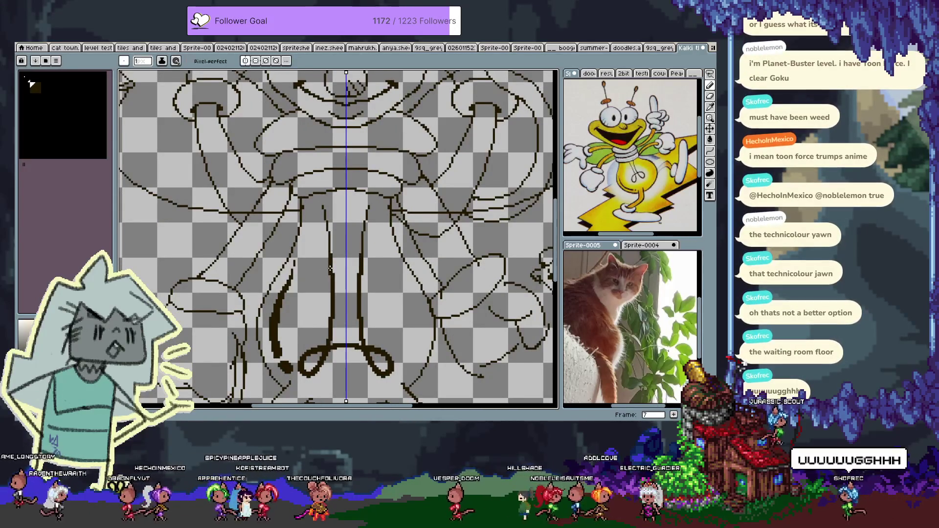
- Undo the last stroke and scroll down to the area under the bottom loops
scroll(298, 210, "down", 1)
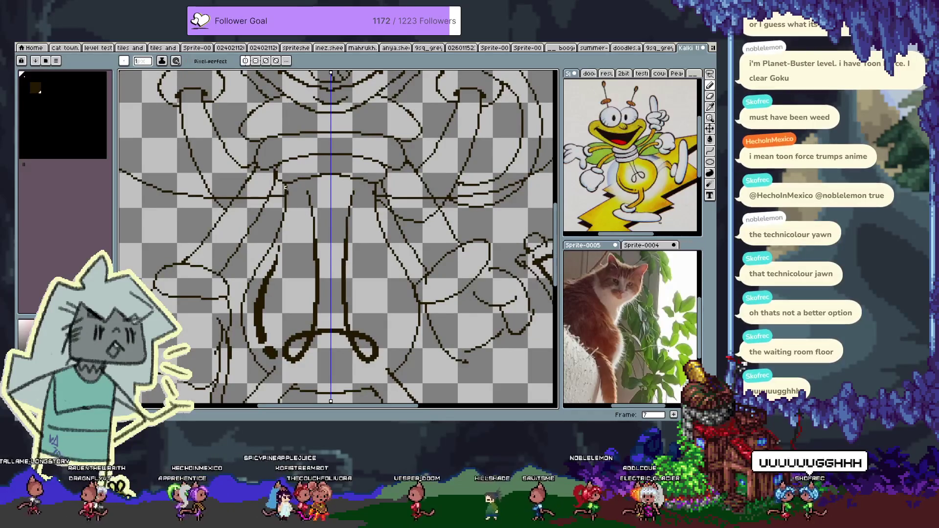
key("ctrl+z")
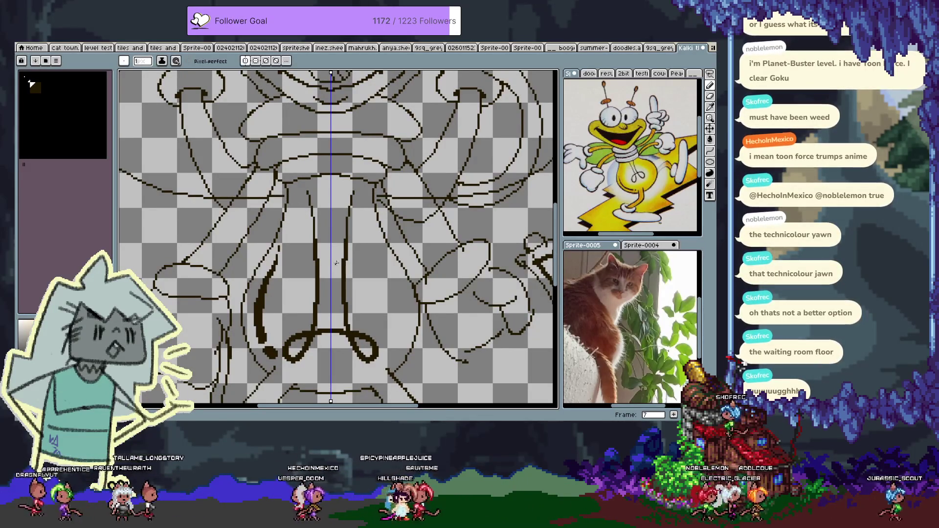
scroll(333, 215, "down", 3)
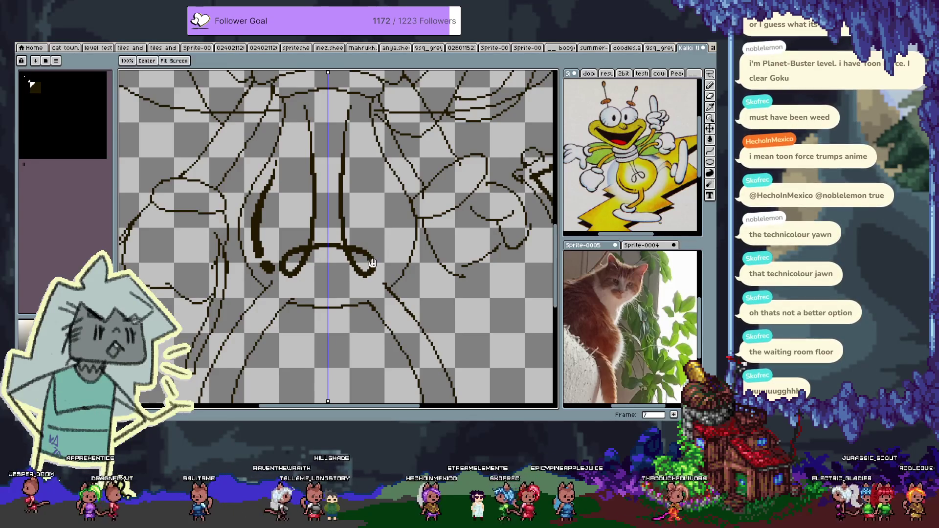
scroll(357, 272, "down", 2)
scroll(286, 205, "down", 3)
scroll(286, 205, "left", 3)
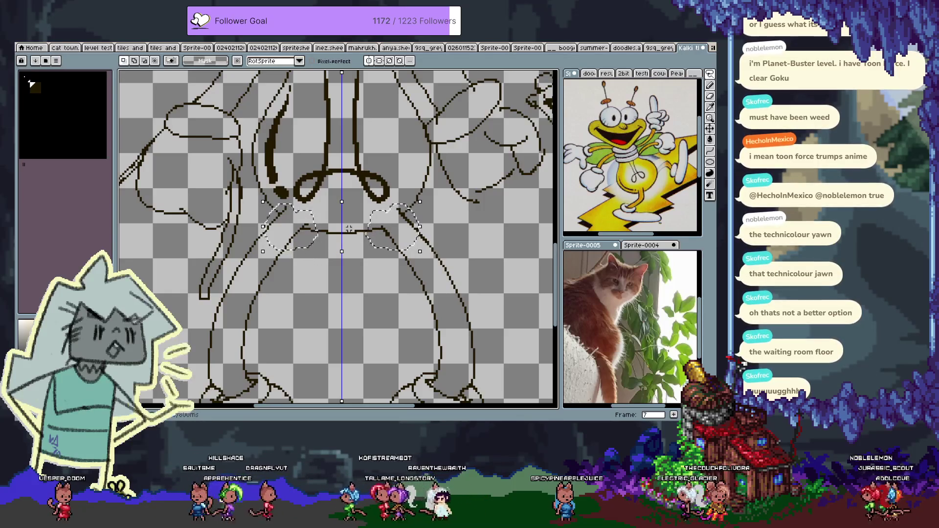
- Transform the two selected patches beneath the loops, then deselect them
scroll(342, 225, "up", 2)
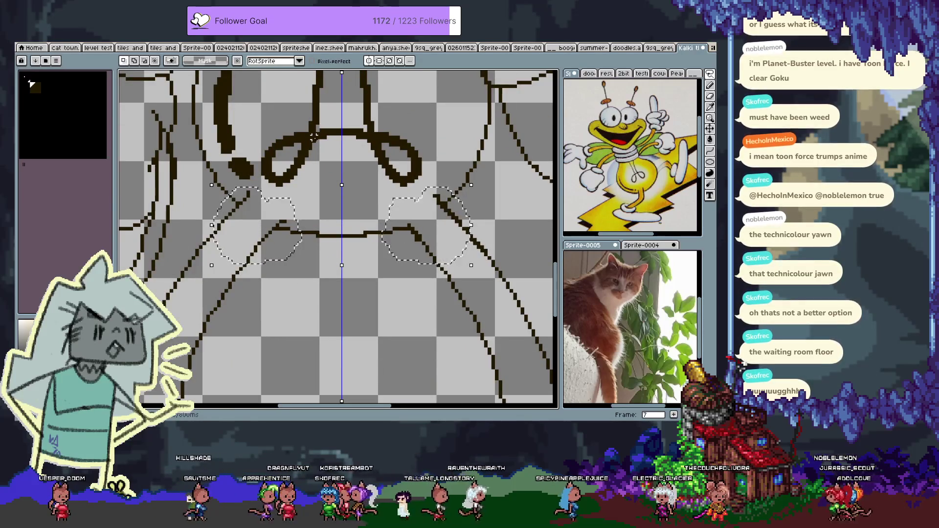
key("e")
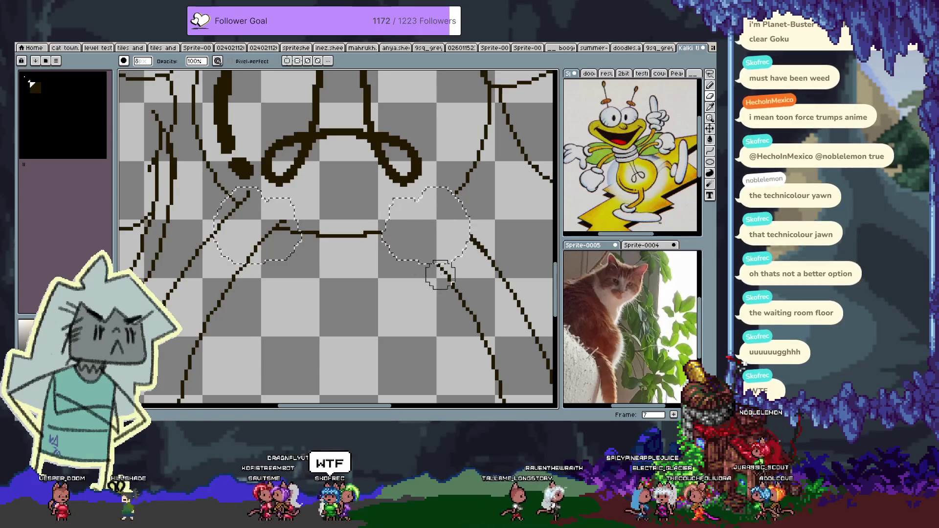
key("v")
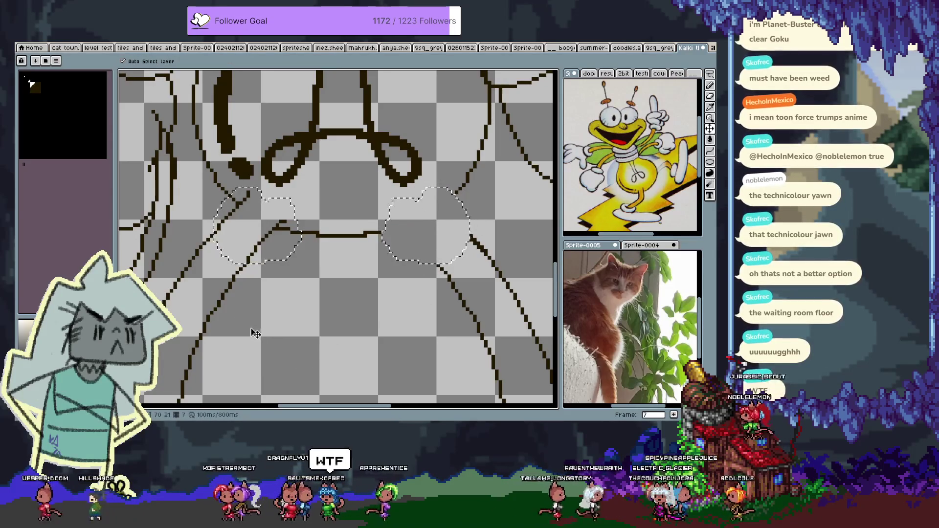
key("ctrl+t")
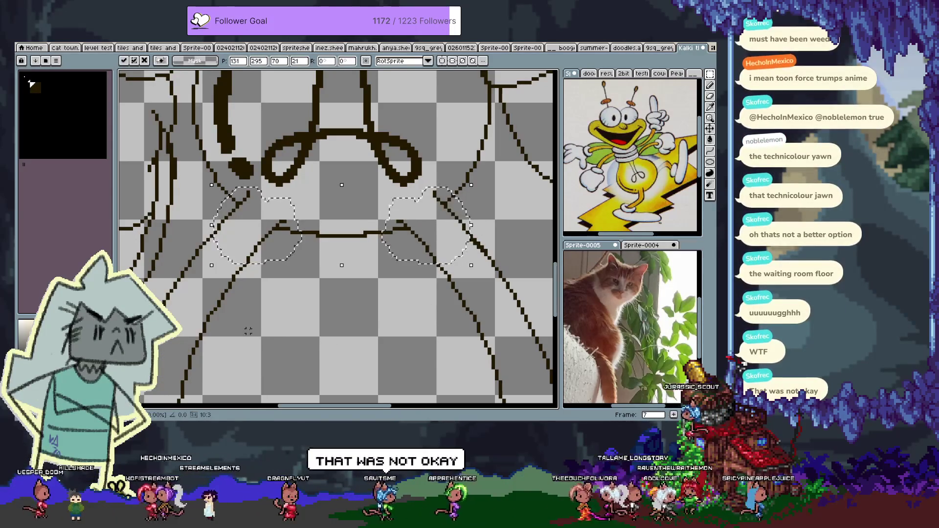
key("ctrl+d")
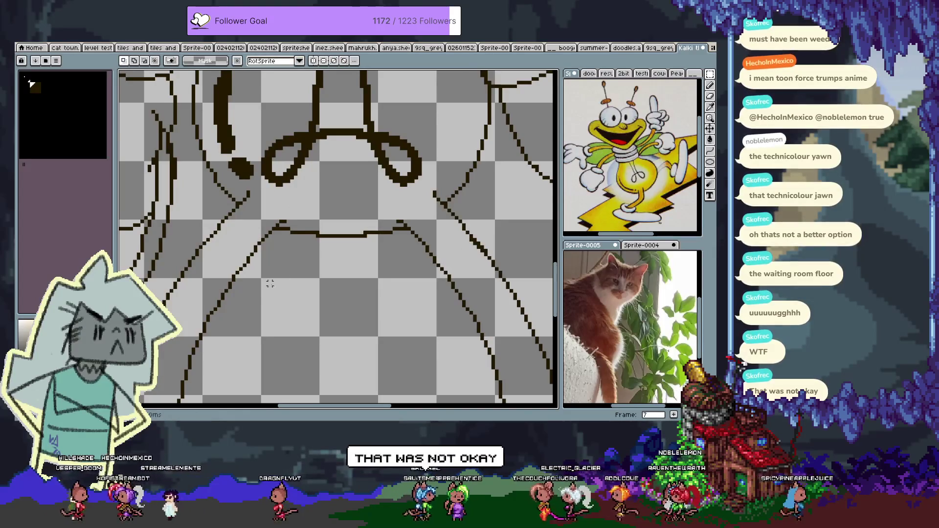
scroll(259, 293, "down", 2)
- Turn on vertical mirror symmetry and undo two unwanted leg strokes
left_click(312, 62)
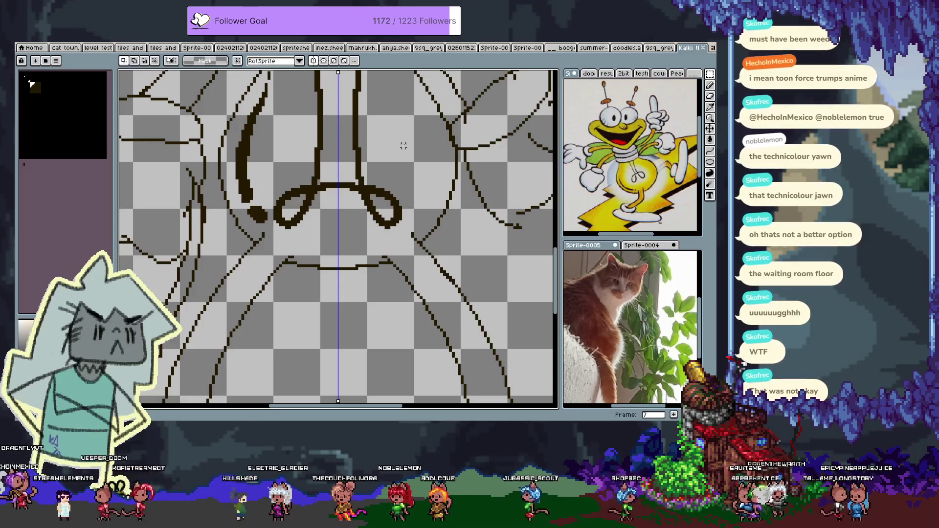
mouse_move(402, 144)
left_mouse_down()
mouse_move(363, 234)
mouse_move(392, 213)
left_mouse_up()
key("m")
key("b")
left_click_drag(279, 224, 264, 200)
key("ctrl+z")
key("ctrl+z")
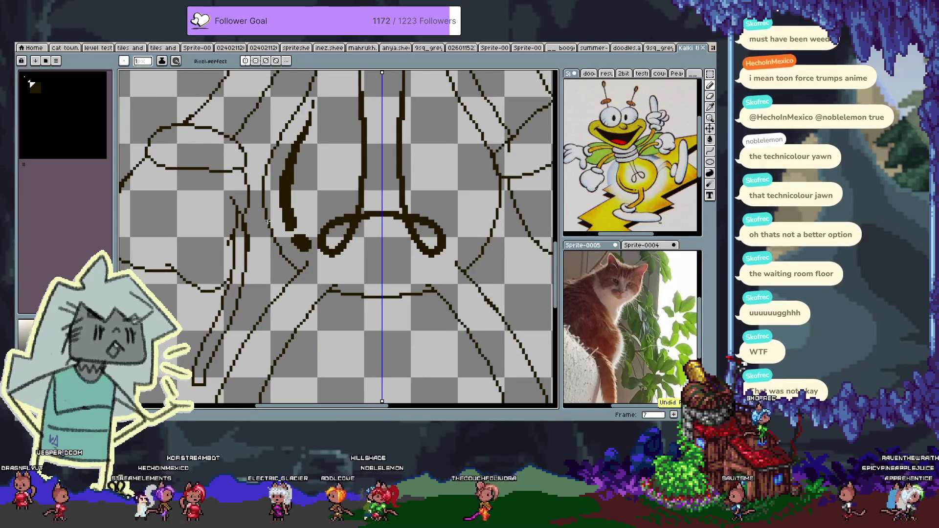
key("ctrl+z")
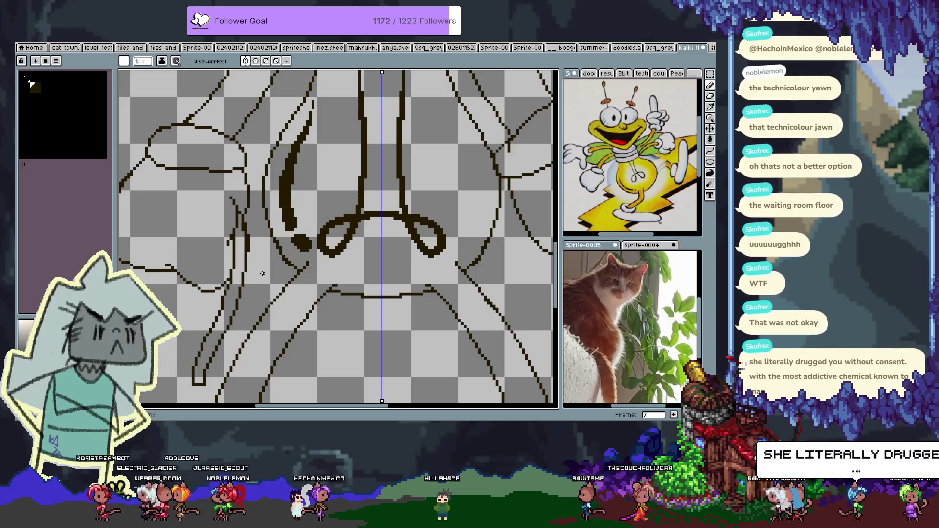
- Undo two more strokes and reposition the view to ink the legs and looped feet
left_click_drag(264, 255, 248, 245)
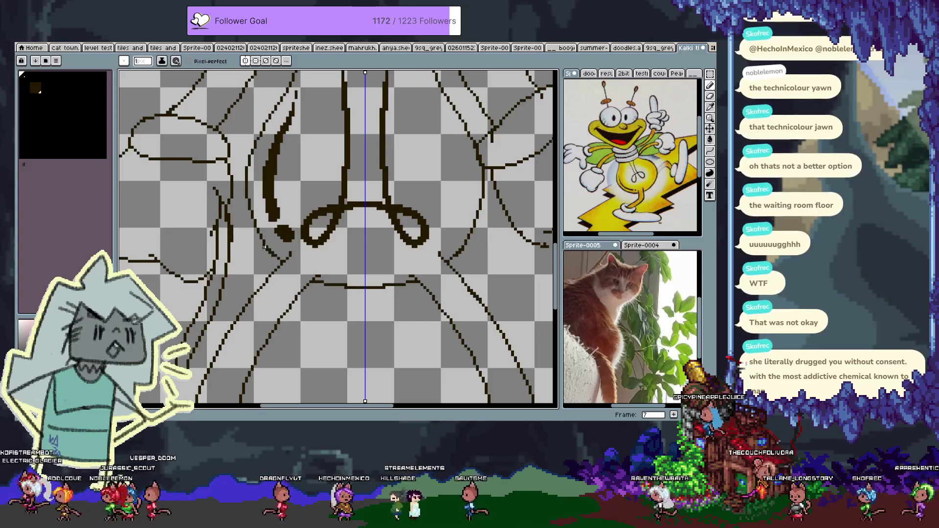
key("ctrl+z")
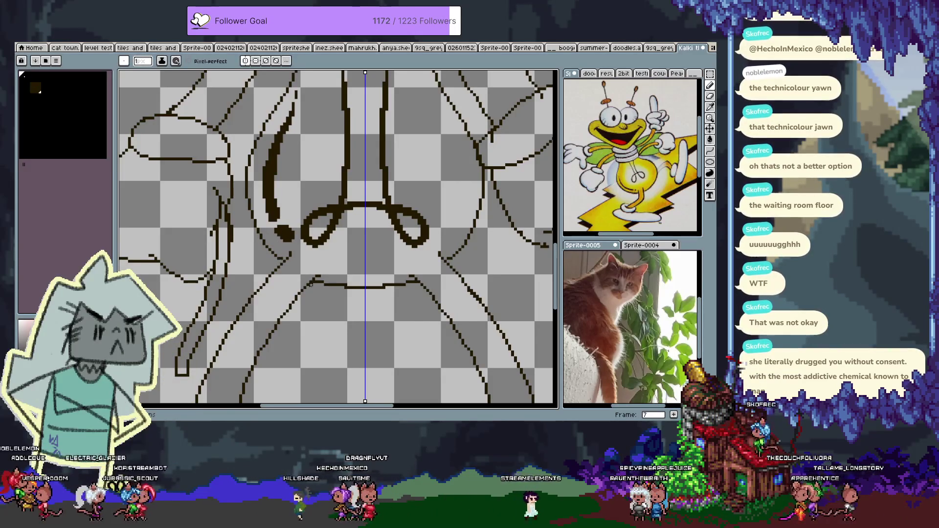
key("ctrl+z")
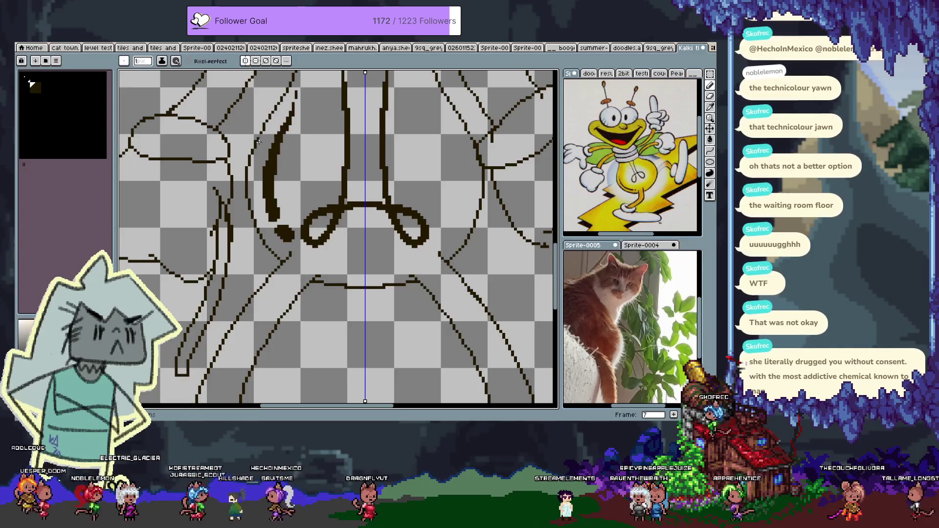
left_click_drag(258, 137, 244, 217)
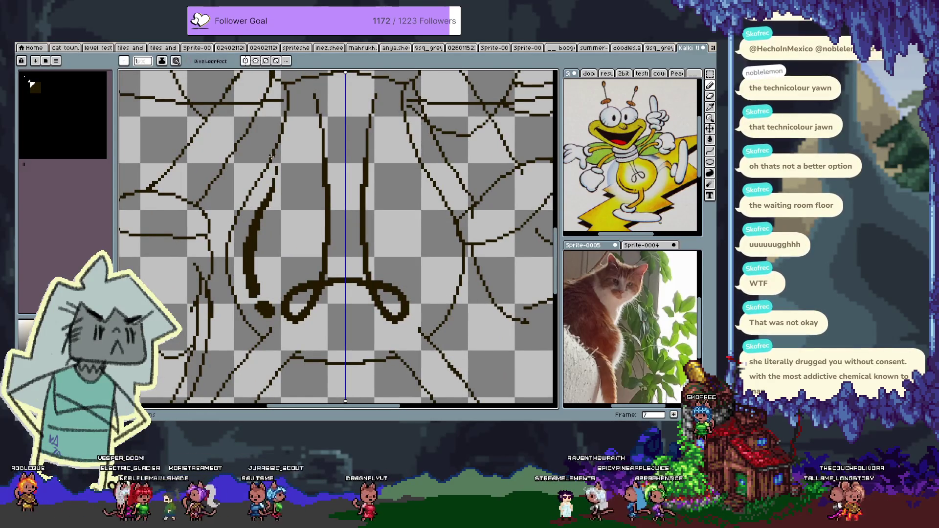
mouse_move(328, 236)
left_mouse_down()
mouse_move(289, 260)
mouse_move(291, 166)
left_mouse_up()
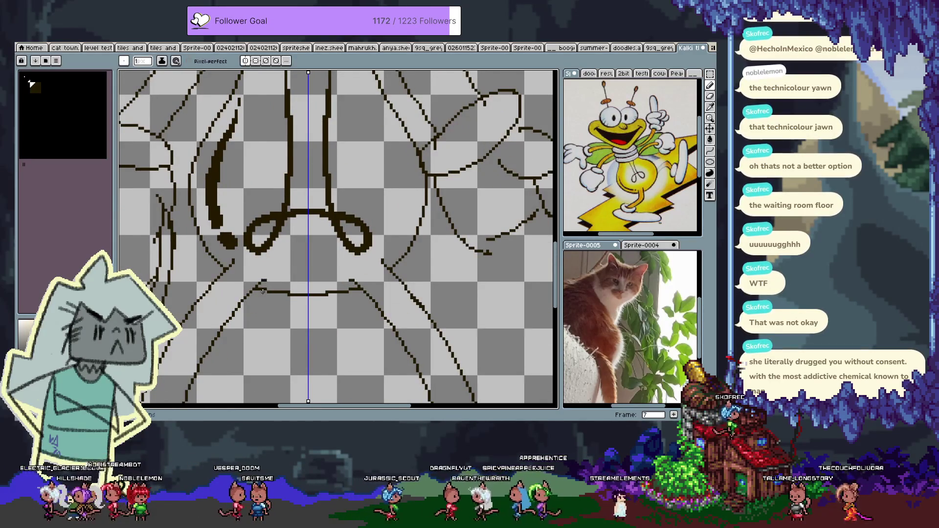
left_click_drag(270, 301, 293, 302)
mouse_move(392, 217)
left_mouse_down()
mouse_move(409, 259)
mouse_move(370, 259)
left_mouse_up()
mouse_move(296, 188)
left_mouse_down()
mouse_move(315, 217)
mouse_move(312, 248)
left_mouse_up()
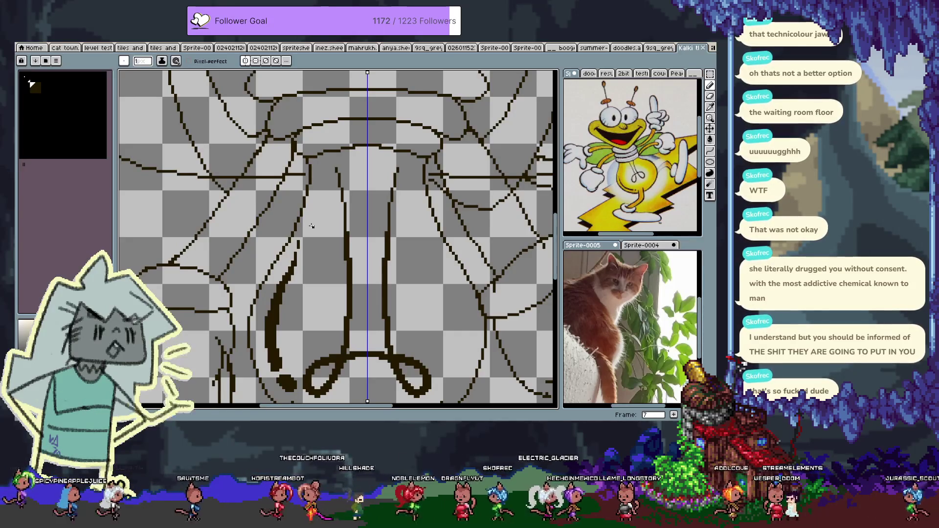
- Undo the stray stroke on the legs
left_click_drag(263, 269, 339, 196)
key("v")
key("b")
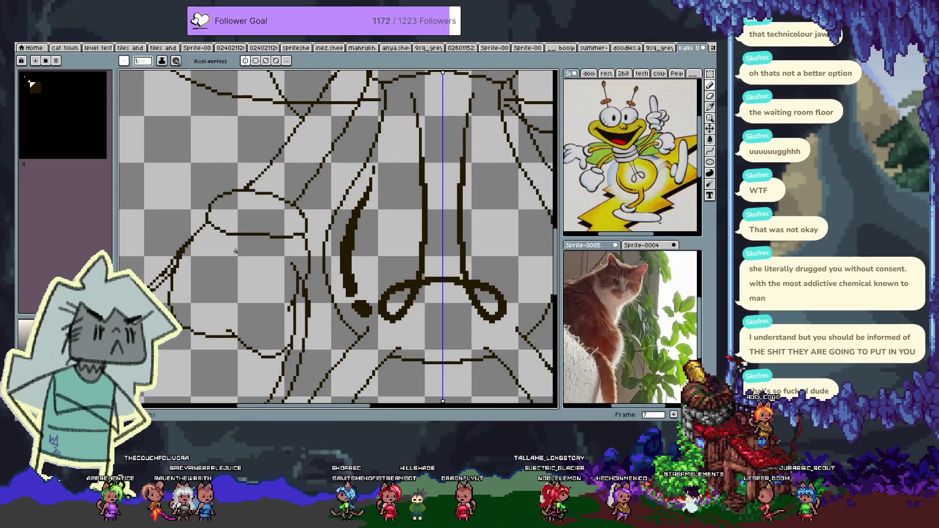
key("ctrl+z")
left_click_drag(396, 252, 350, 263)
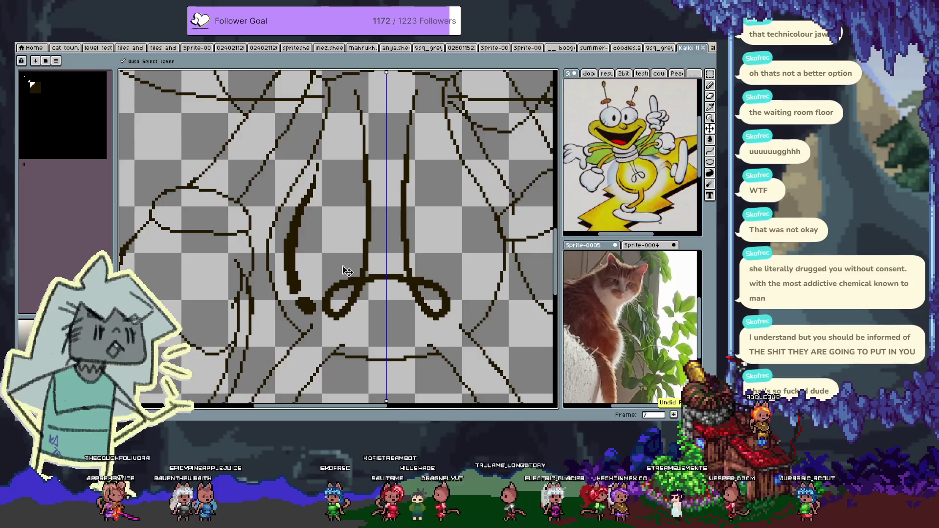
- Turn vertical symmetry off and pan across the legs toward the lower left body
key("h")
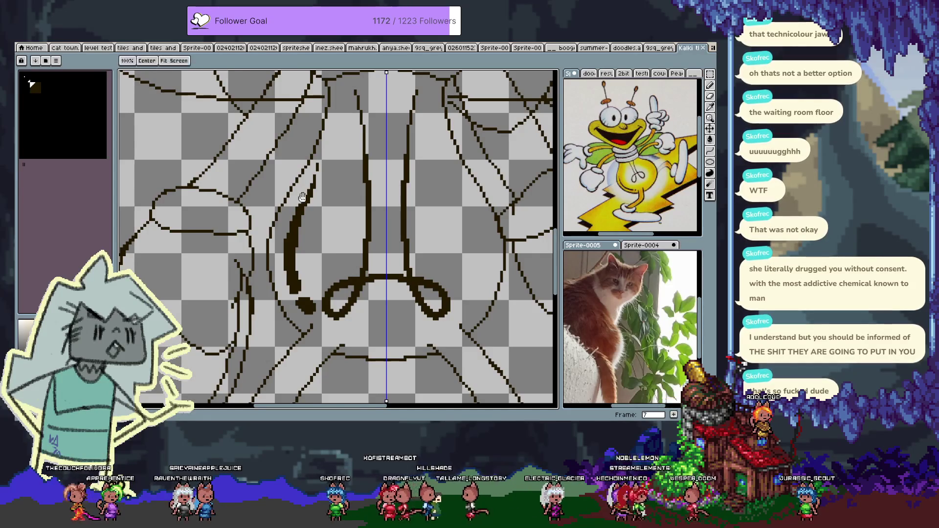
left_click_drag(319, 203, 380, 190)
key("b")
left_click(246, 61)
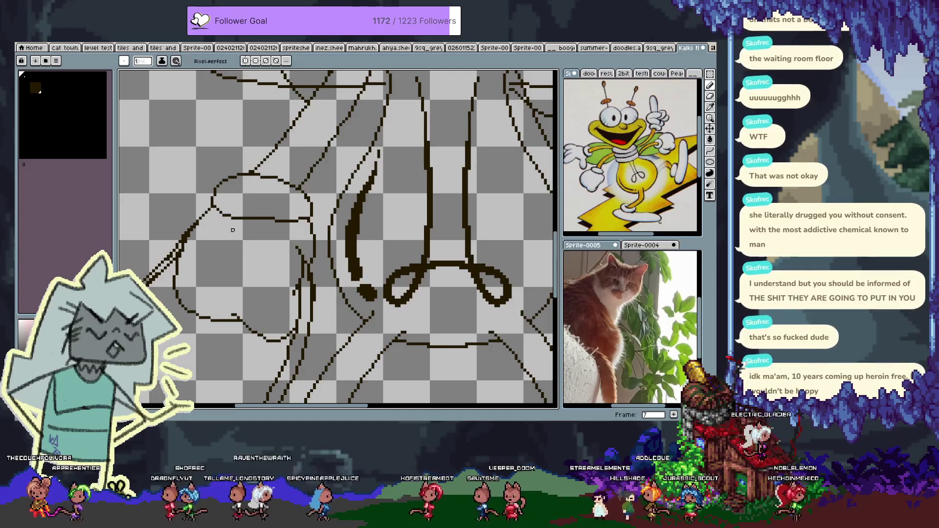
key("space")
left_click_drag(406, 235, 347, 245)
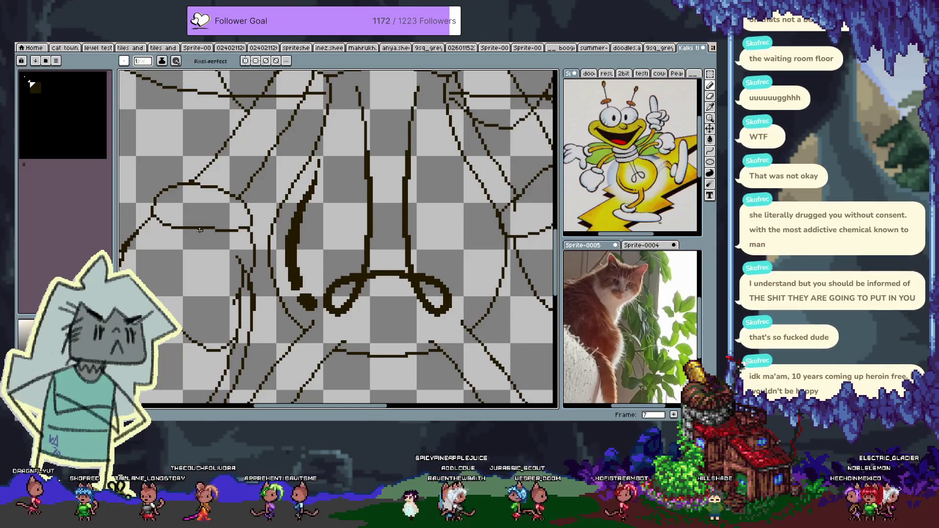
scroll(207, 230, "up", 1)
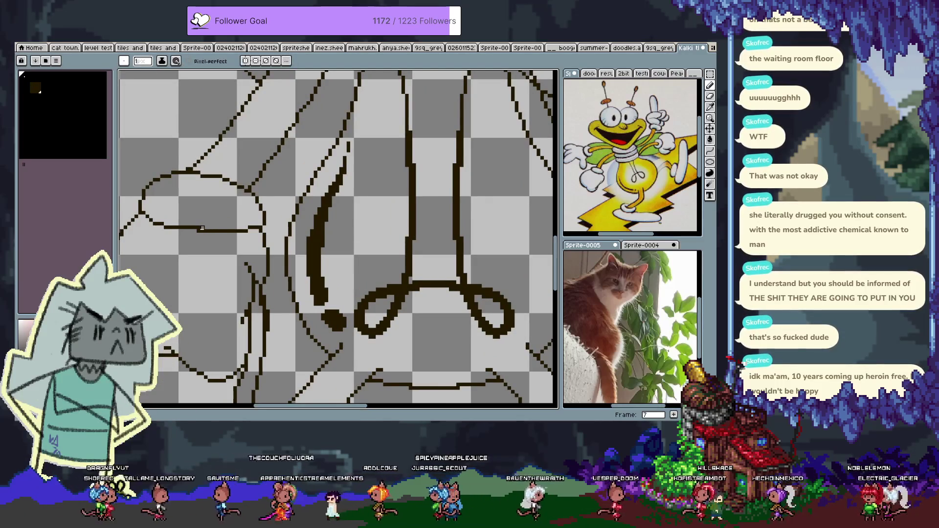
left_click_drag(206, 228, 270, 240)
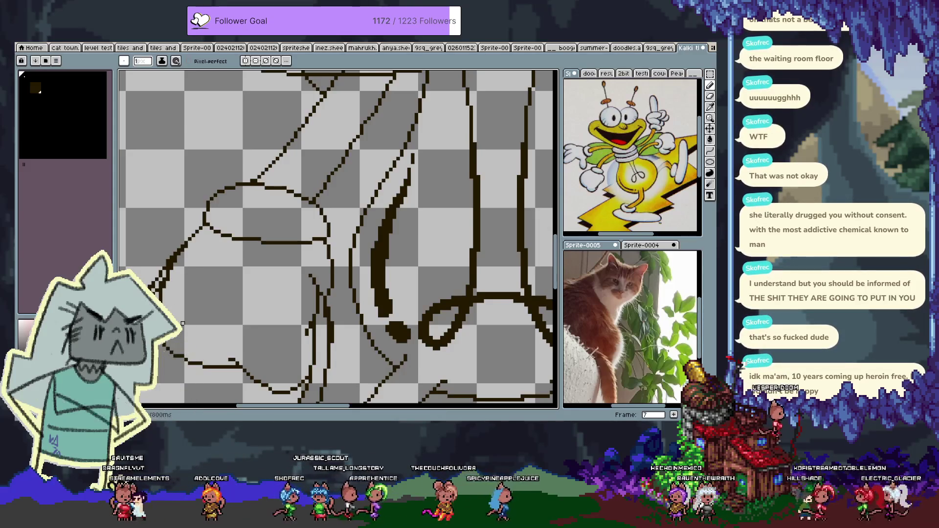
scroll(353, 278, "down", 5)
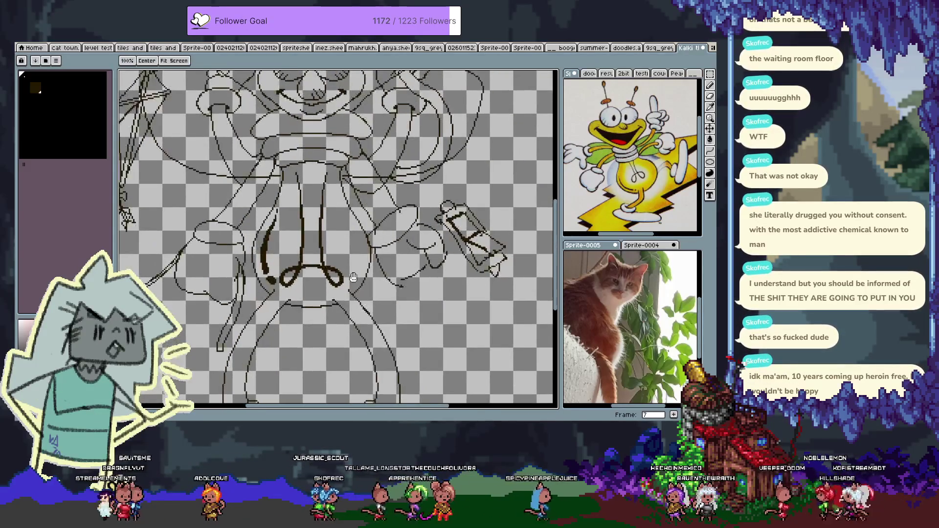
scroll(311, 185, "up", 1)
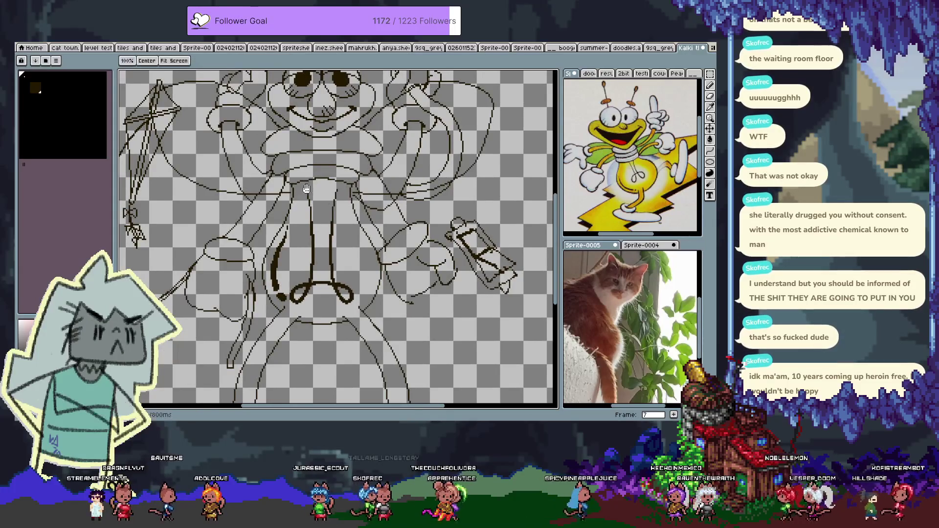
left_click_drag(312, 185, 363, 188)
left_click_drag(332, 96, 349, 127)
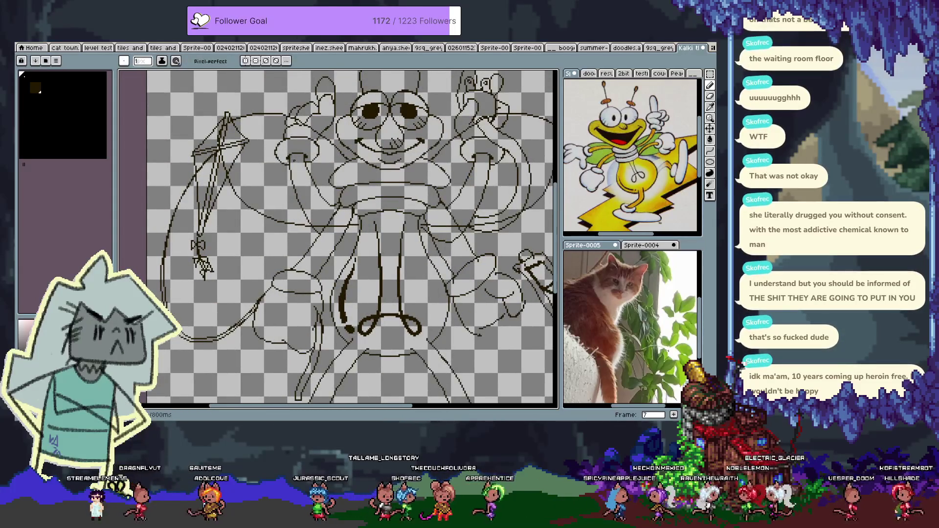
scroll(316, 130, "up", 2)
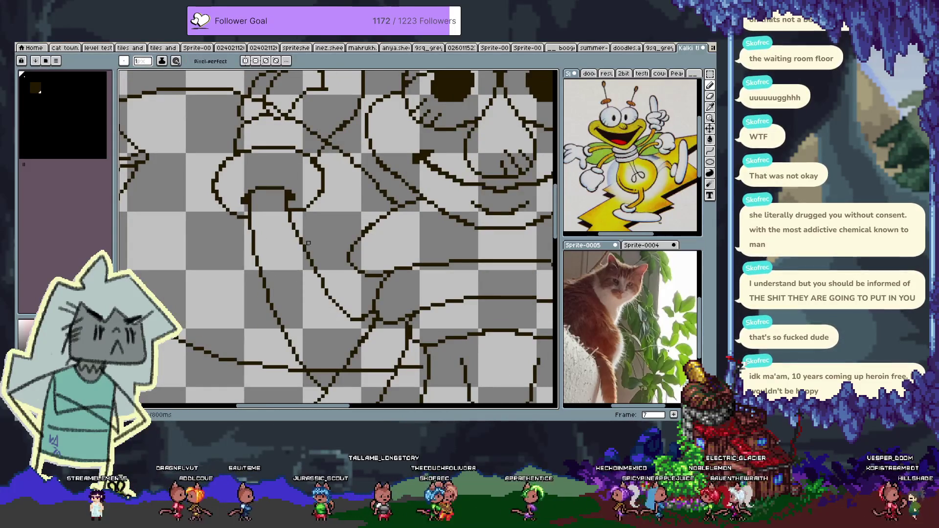
key("v")
key("b")
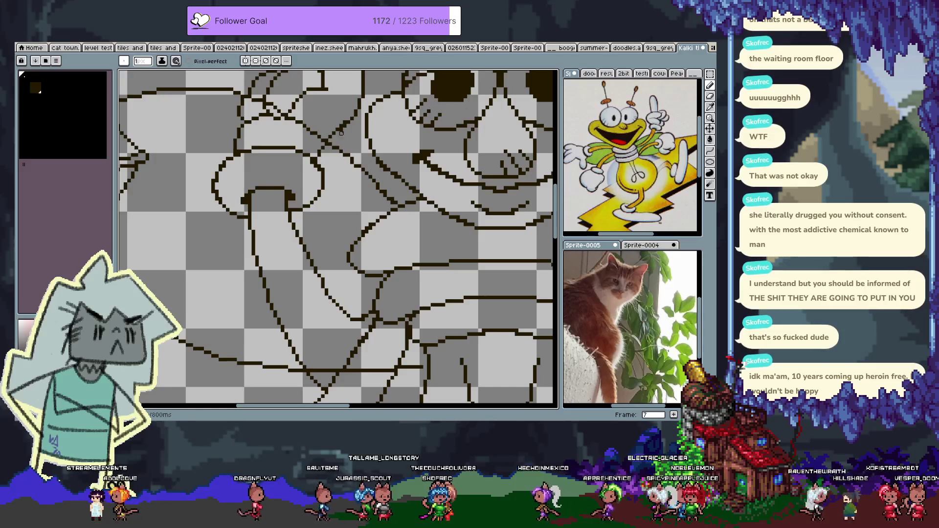
left_click_drag(315, 164, 284, 203)
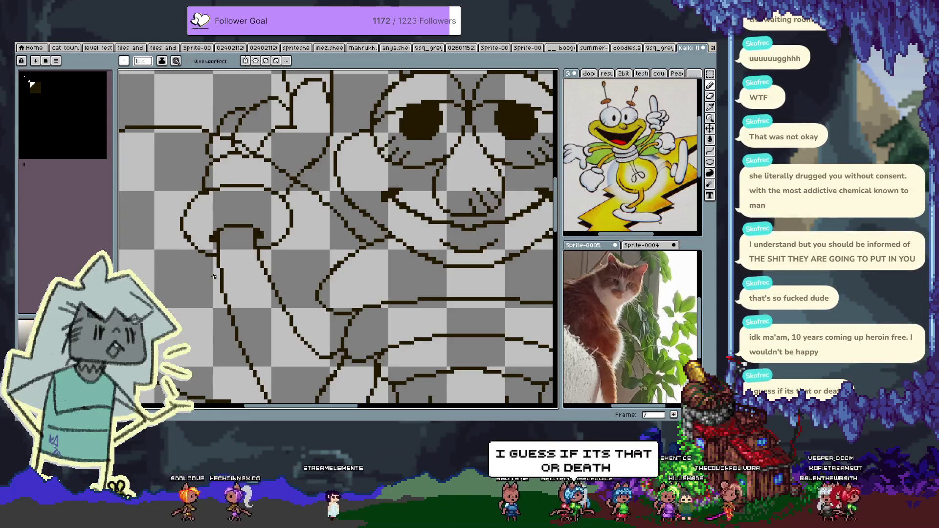
left_click_drag(238, 175, 234, 219)
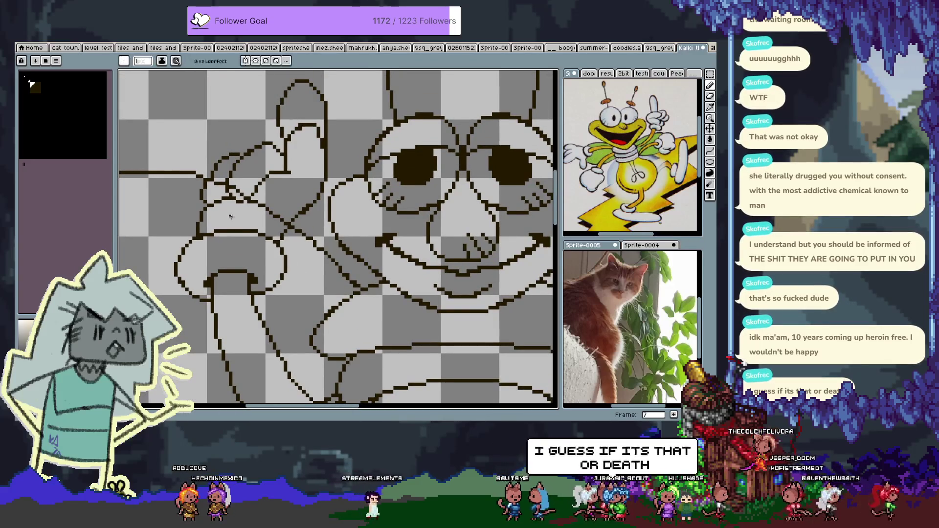
key("v")
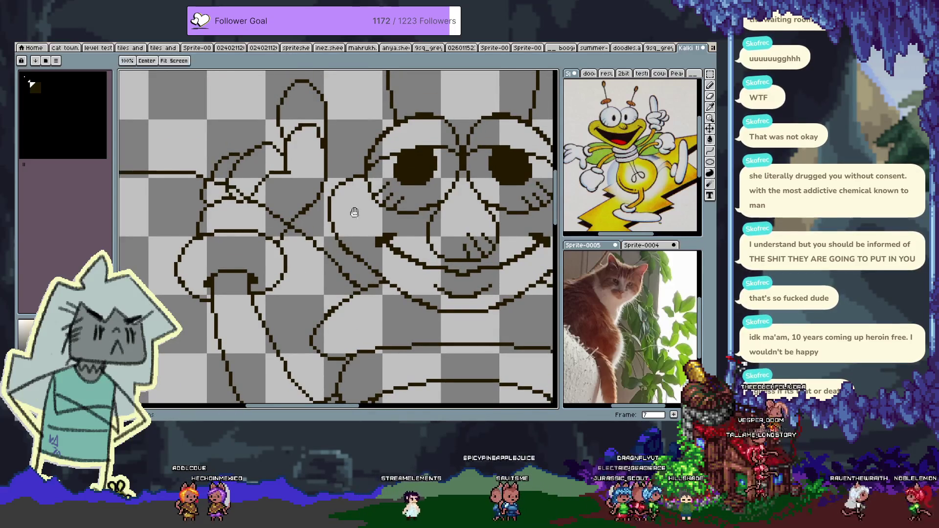
left_click_drag(362, 232, 196, 217)
left_click_drag(417, 275, 229, 255)
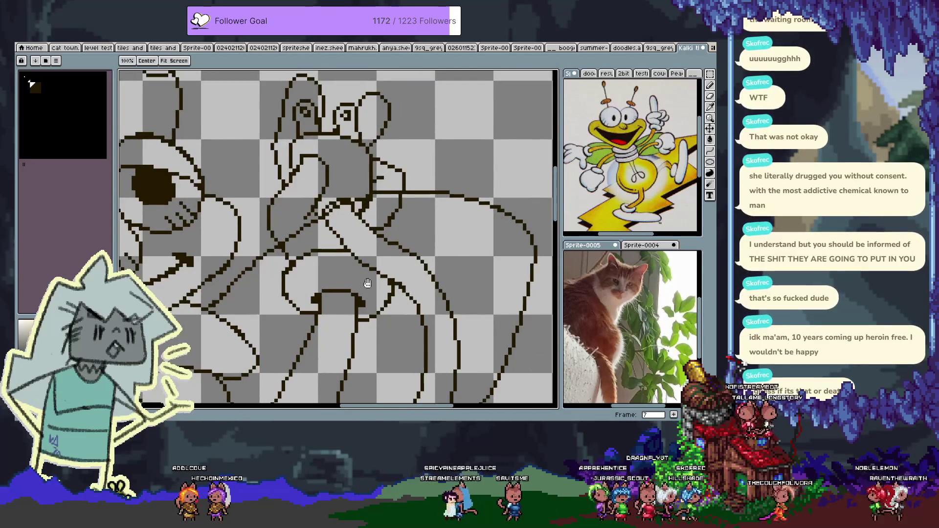
left_click_drag(371, 283, 344, 230)
left_click_drag(430, 264, 408, 212)
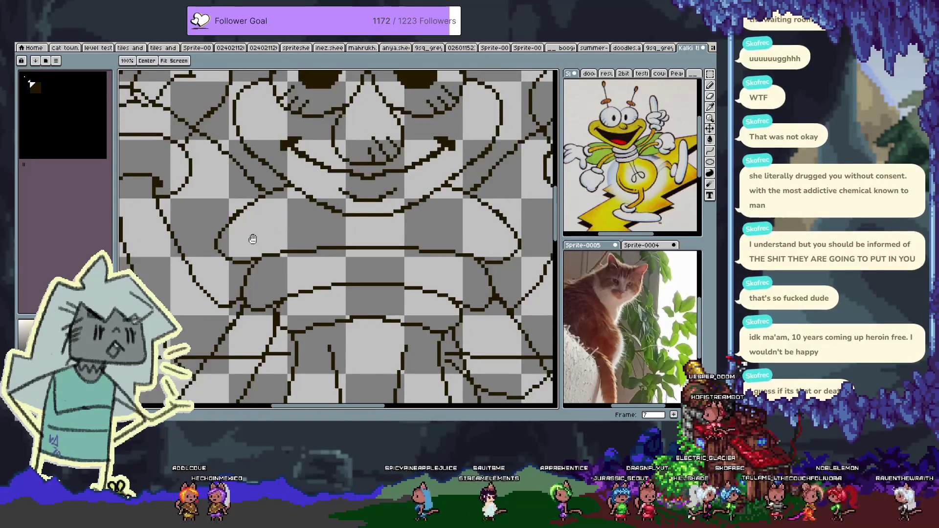
left_click_drag(437, 240, 283, 246)
left_click_drag(396, 199, 280, 204)
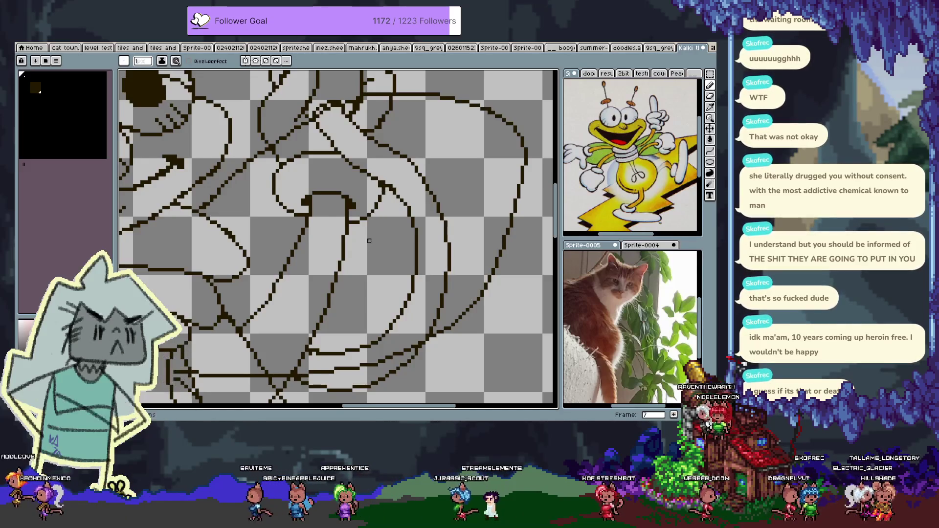
scroll(374, 216, "up", 2)
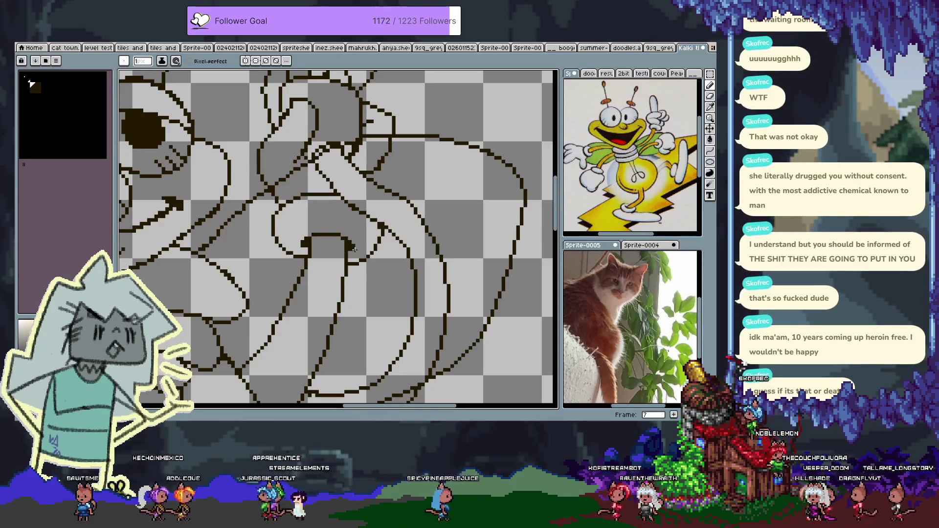
mouse_move(354, 249)
left_mouse_down()
mouse_move(303, 168)
mouse_move(316, 288)
mouse_move(337, 155)
mouse_move(361, 116)
left_mouse_up()
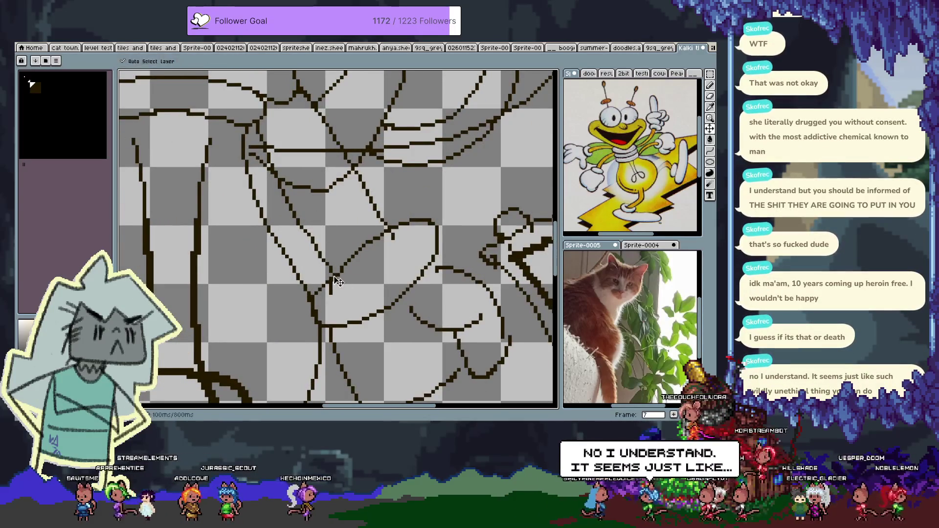
- Trace over the gapped diagonal arm line and erase its lower part
key("v")
key("b")
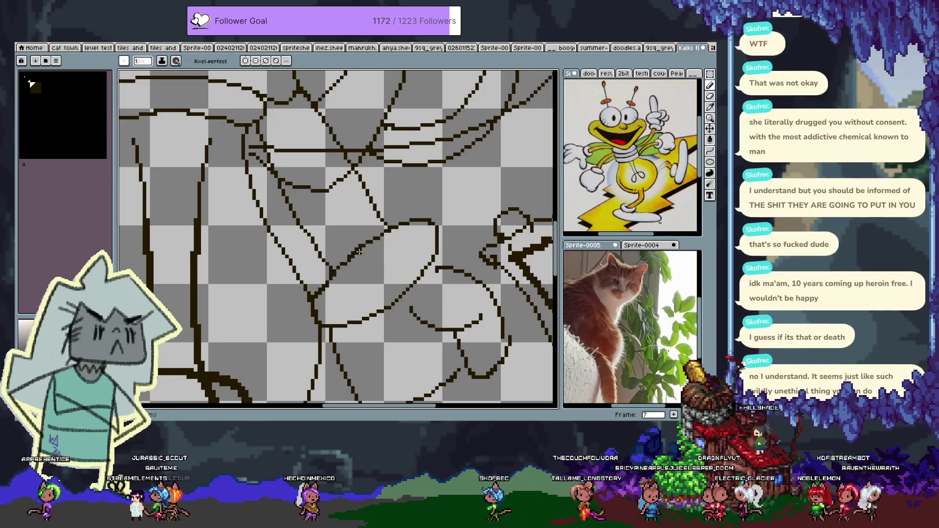
left_click_drag(322, 286, 375, 235)
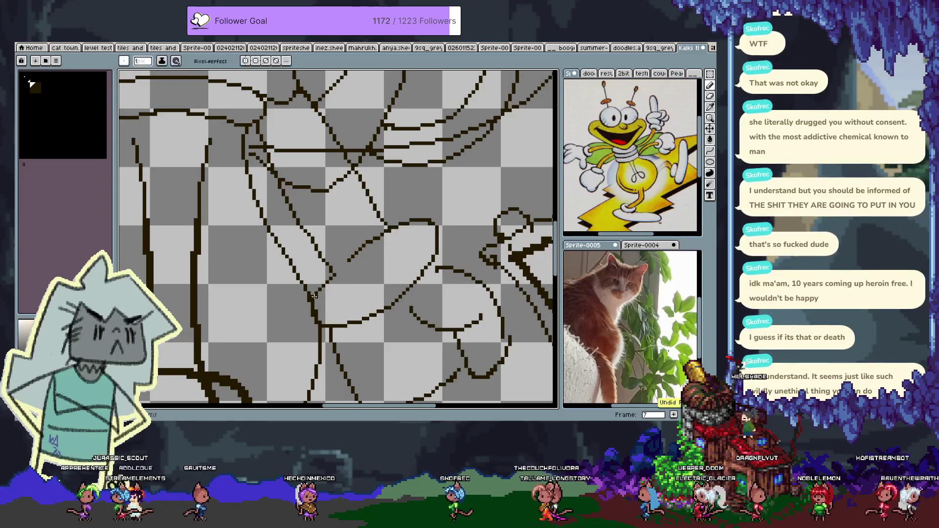
key("e")
mouse_move(340, 268)
left_mouse_down()
mouse_move(323, 291)
mouse_move(356, 241)
left_mouse_up()
- Redraw the diagonal arm line as one continuous 1px pencil stroke
key("b")
mouse_move(315, 289)
left_mouse_down()
mouse_move(372, 239)
mouse_move(331, 271)
mouse_move(220, 211)
left_mouse_up()
mouse_move(407, 270)
left_mouse_down()
mouse_move(342, 255)
mouse_move(389, 251)
left_mouse_up()
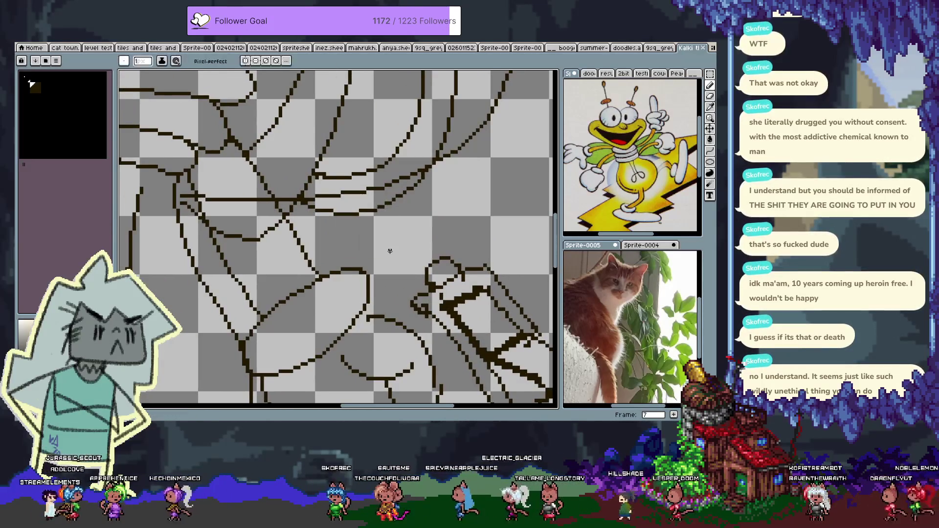
scroll(389, 251, "down", 2)
scroll(333, 232, "up", 1)
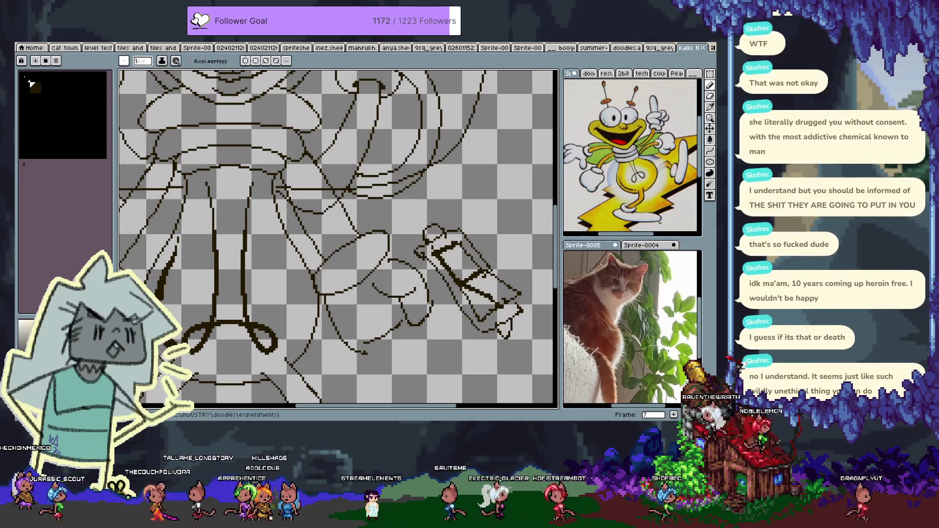
key("space")
left_click_drag(211, 138, 356, 140)
left_click_drag(237, 202, 273, 162)
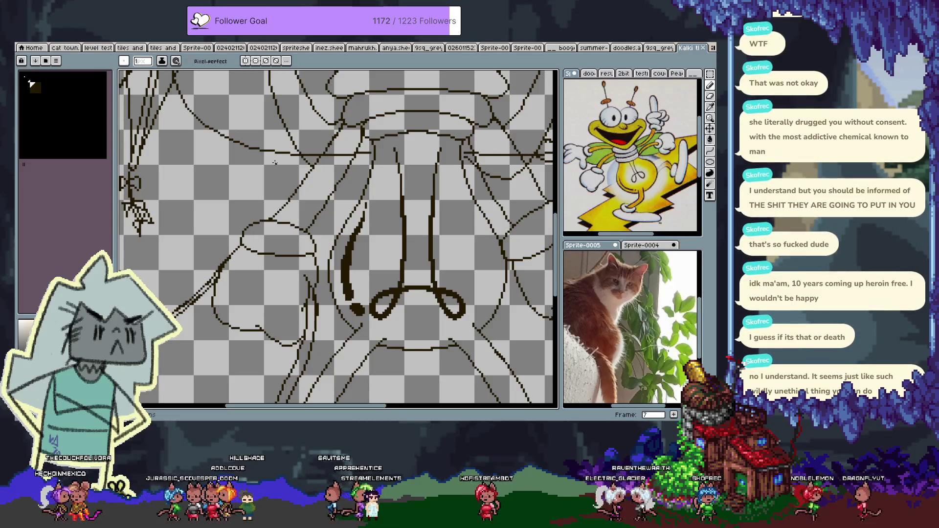
key("space")
left_click_drag(231, 145, 367, 218)
left_click_drag(315, 83, 296, 200)
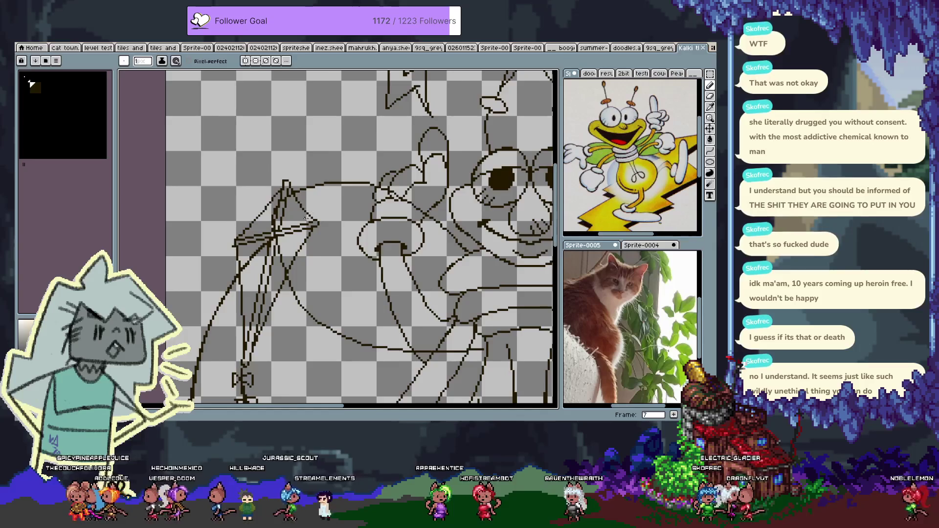
scroll(320, 234, "down", 1)
left_click_drag(319, 233, 229, 182)
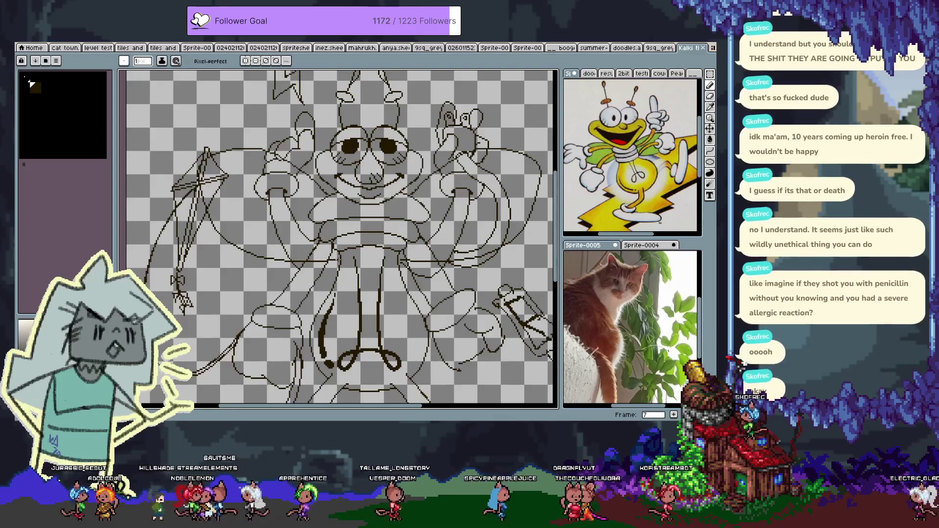
key("space")
left_click_drag(321, 201, 301, 237)
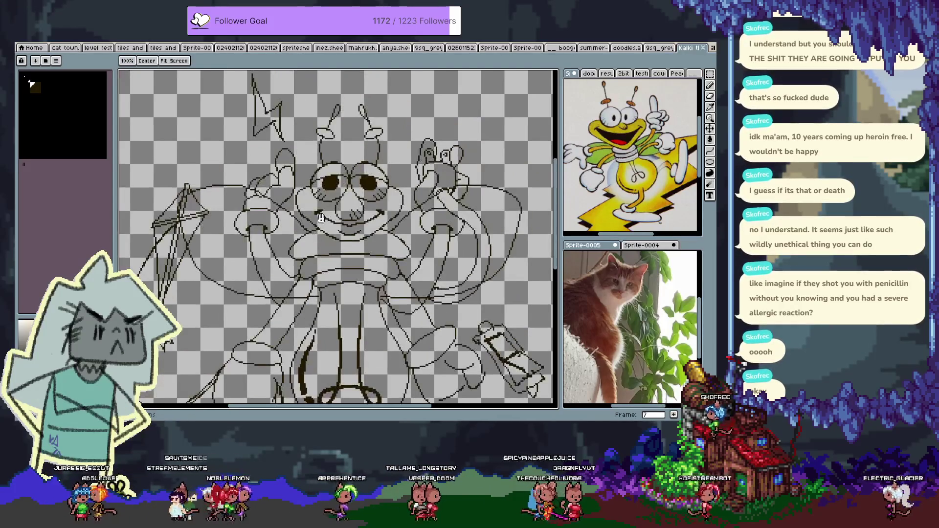